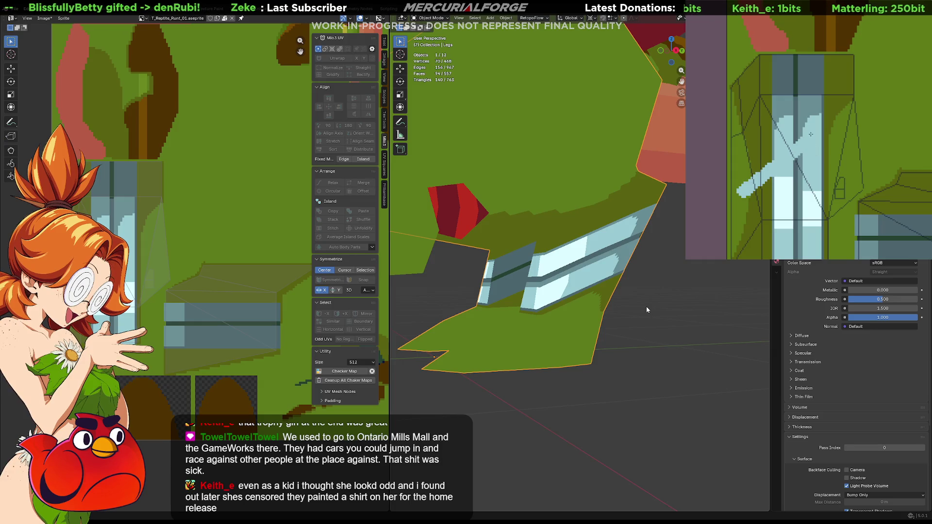
- Paint darker blue over the light-blue blade columns in the pixel-art texture
middle_click_drag(815, 151, 818, 104)
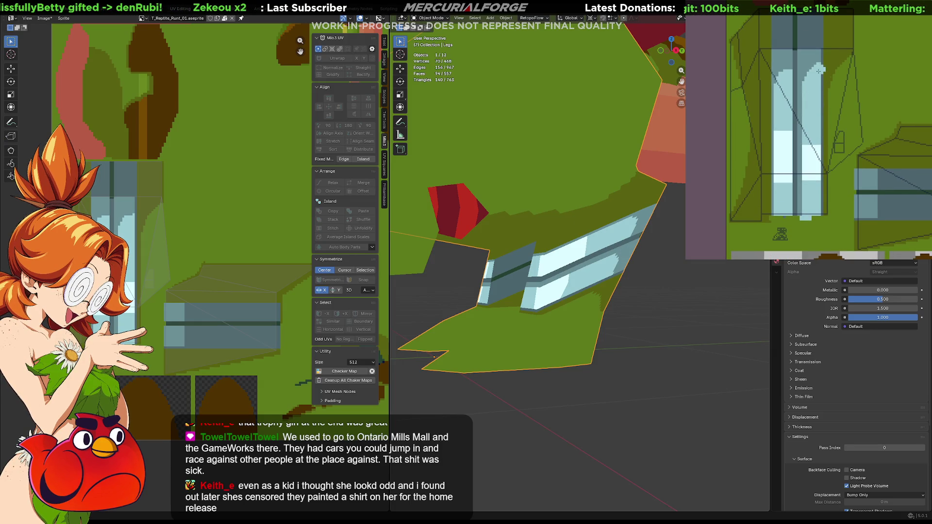
left_click_drag(811, 68, 810, 143)
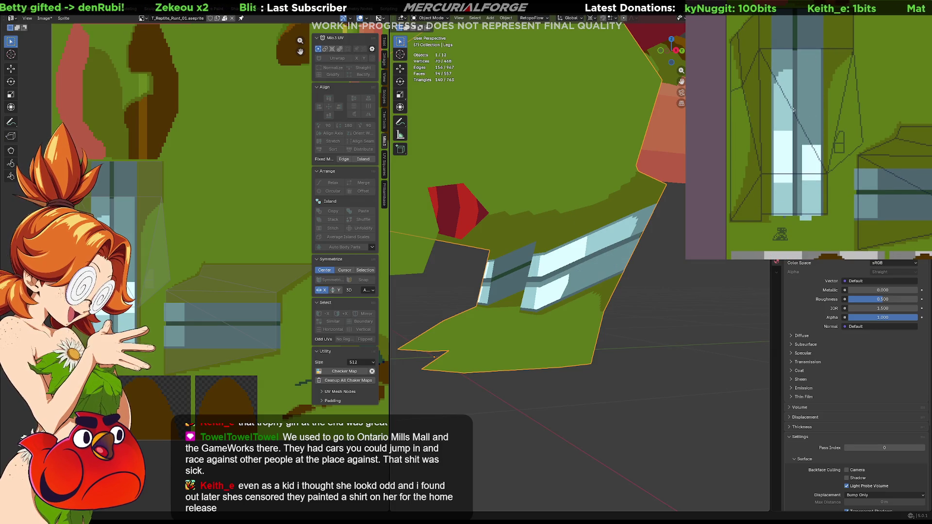
left_click_drag(782, 70, 782, 111)
mouse_move(810, 183)
left_mouse_down()
mouse_move(809, 216)
mouse_move(791, 197)
left_mouse_up()
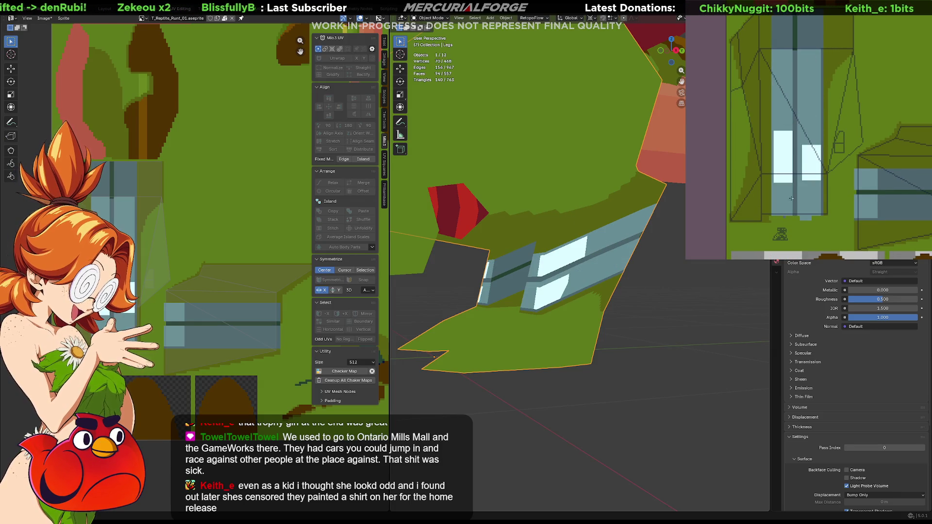
middle_click_drag(549, 312, 537, 312)
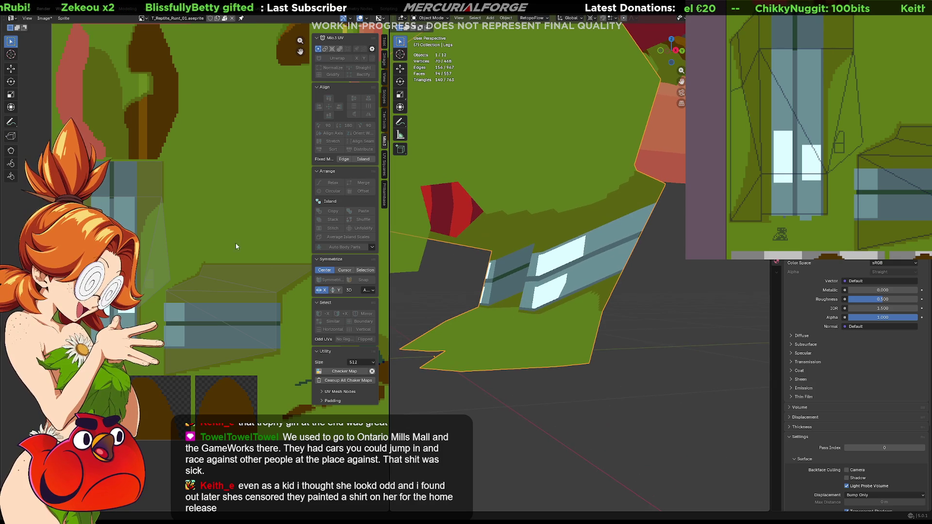
- Fill the two white blocks light blue, then put the leg mesh into Edit Mode
left_click(804, 162)
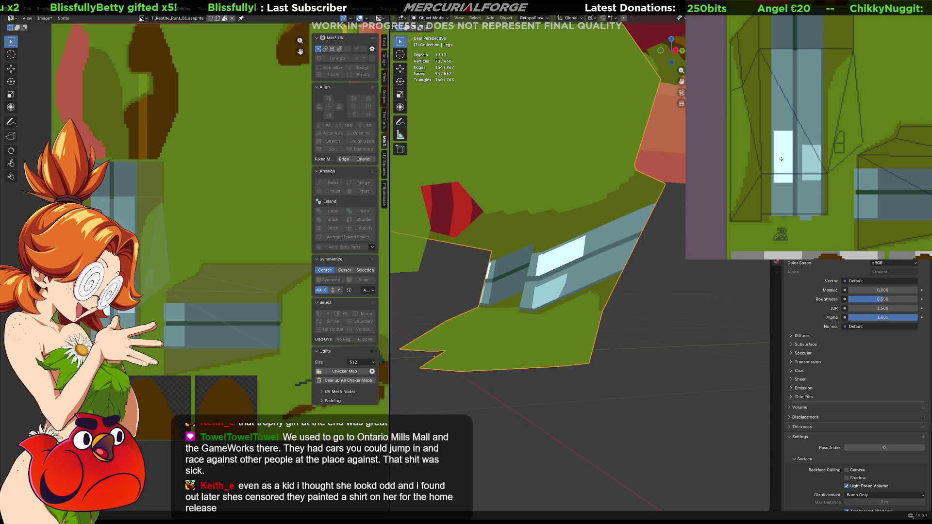
left_click(789, 169)
mouse_move(597, 289)
middle_mouse_down()
mouse_move(609, 293)
mouse_move(543, 281)
mouse_move(482, 288)
mouse_move(698, 274)
mouse_move(616, 306)
mouse_move(621, 329)
mouse_move(590, 296)
mouse_move(580, 302)
middle_mouse_up()
scroll(611, 288, "down", 5)
scroll(578, 304, "up", 5)
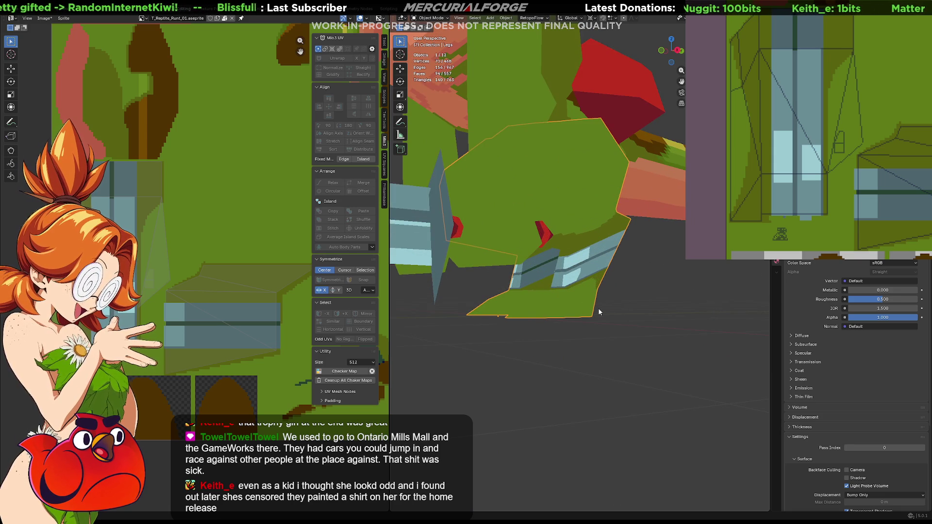
middle_click_drag(599, 311, 562, 311)
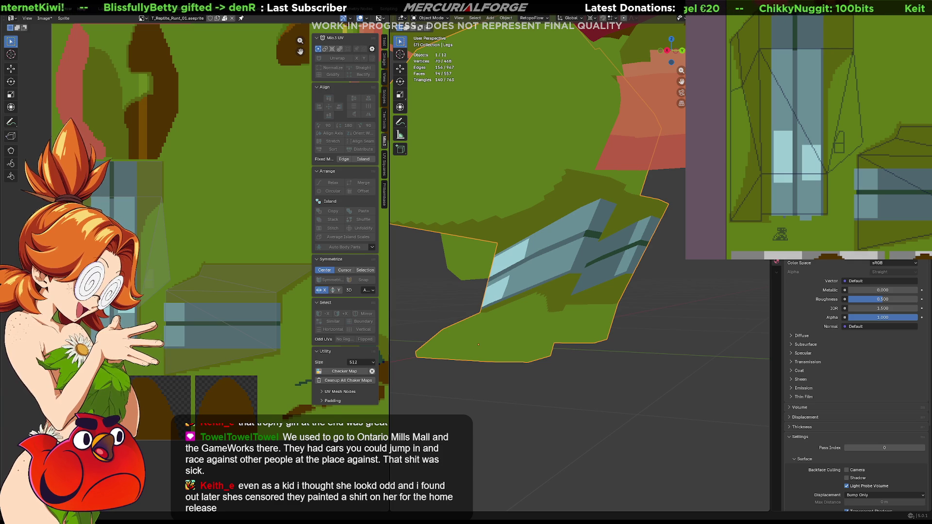
scroll(159, 340, "up", 2)
middle_click_drag(158, 341, 251, 311)
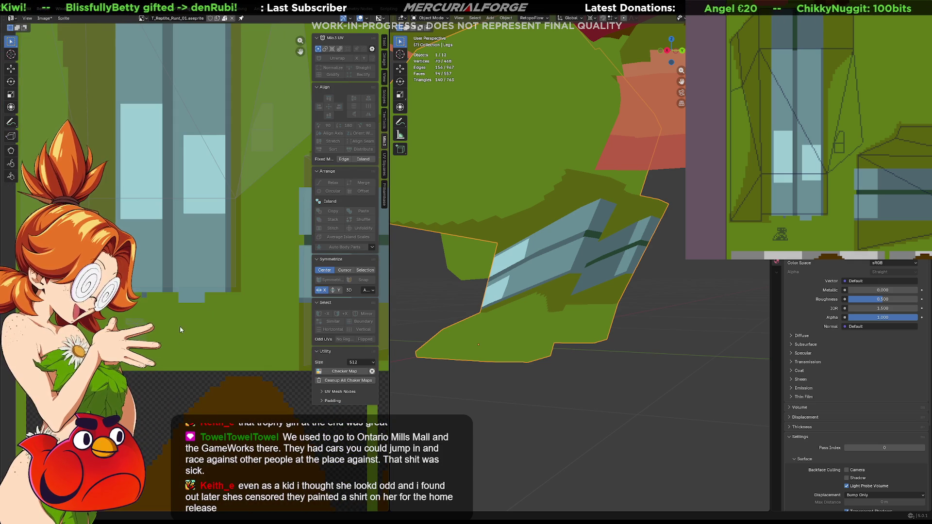
key("Tab")
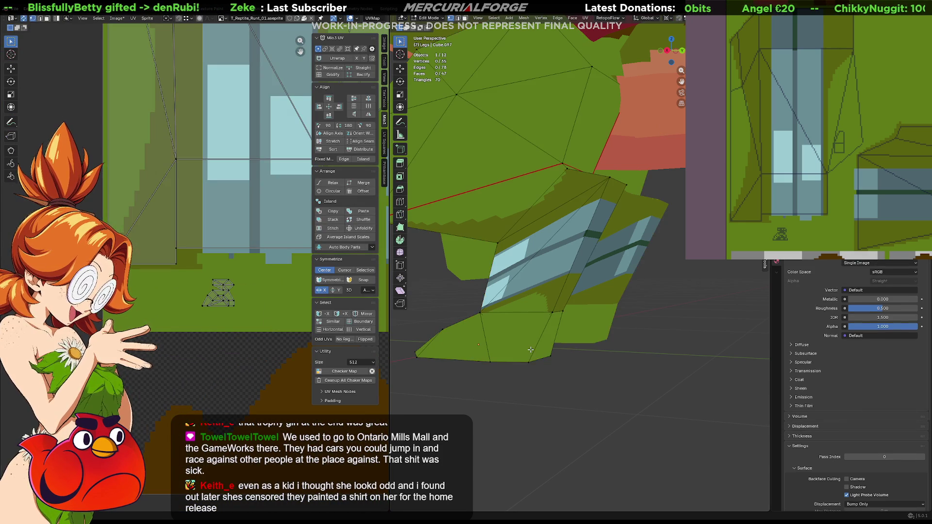
- Select the three lower toe faces and unwrap them with Angle Based unwrapping
middle_click_drag(538, 343, 577, 270)
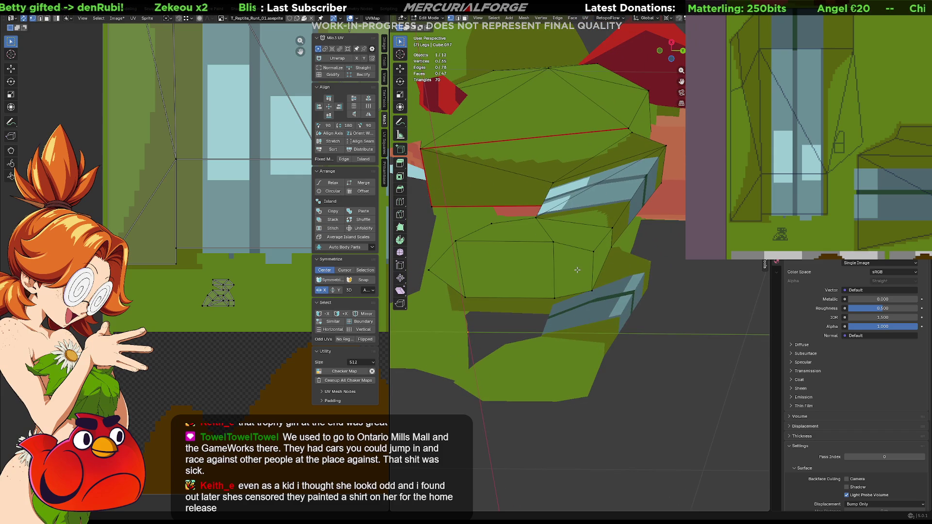
left_click(558, 274)
left_click(515, 275, "shift")
left_click(444, 269, "shift")
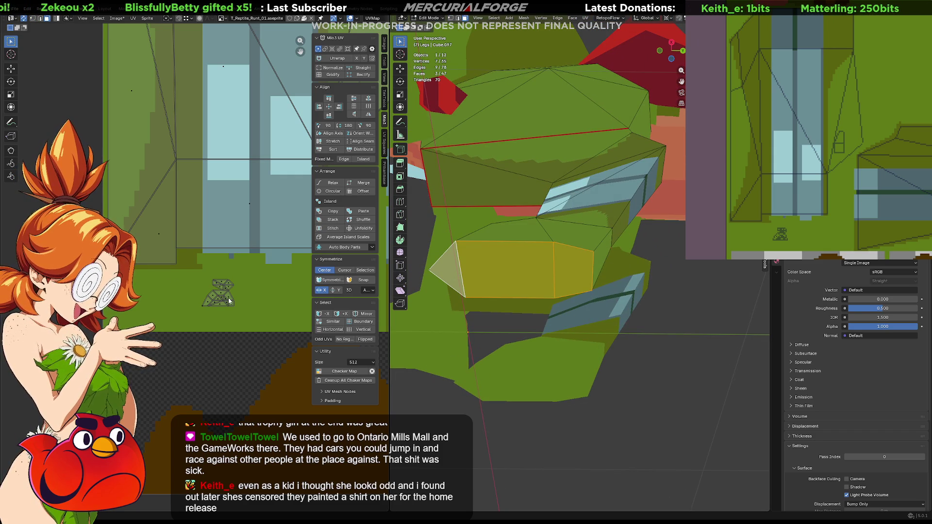
key("g")
key("Escape")
key("u")
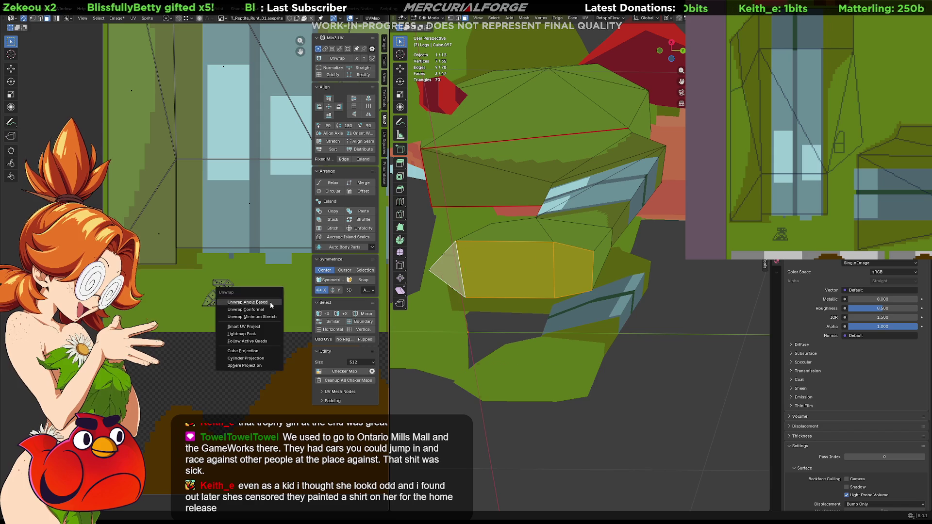
left_click(270, 301)
- Scale the new UV island down and place it on the pixel-art texture
scroll(270, 304, "up", 3)
key("s")
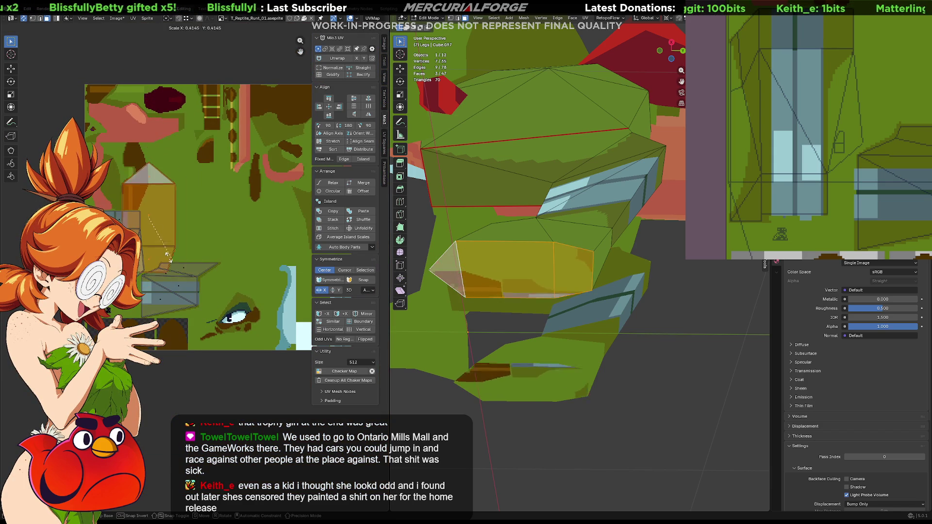
left_click(152, 226)
scroll(152, 226, "up", 2)
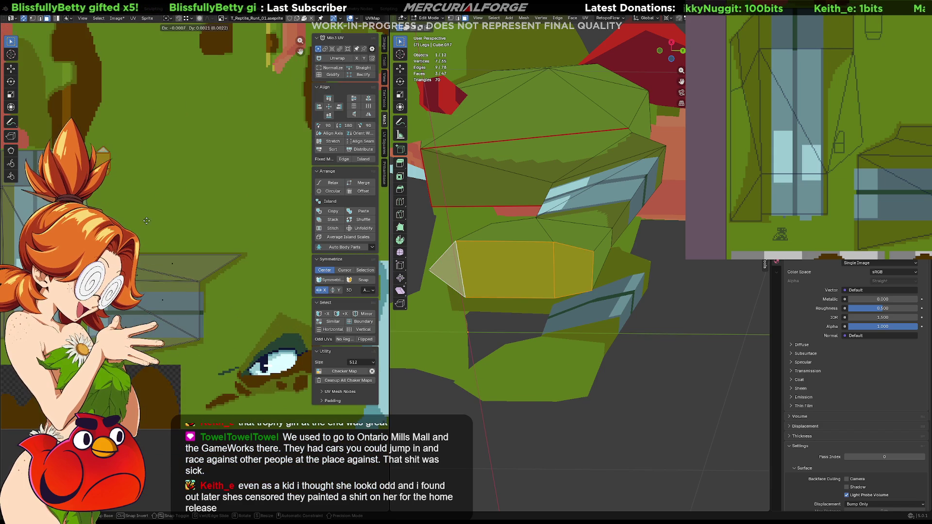
key("g")
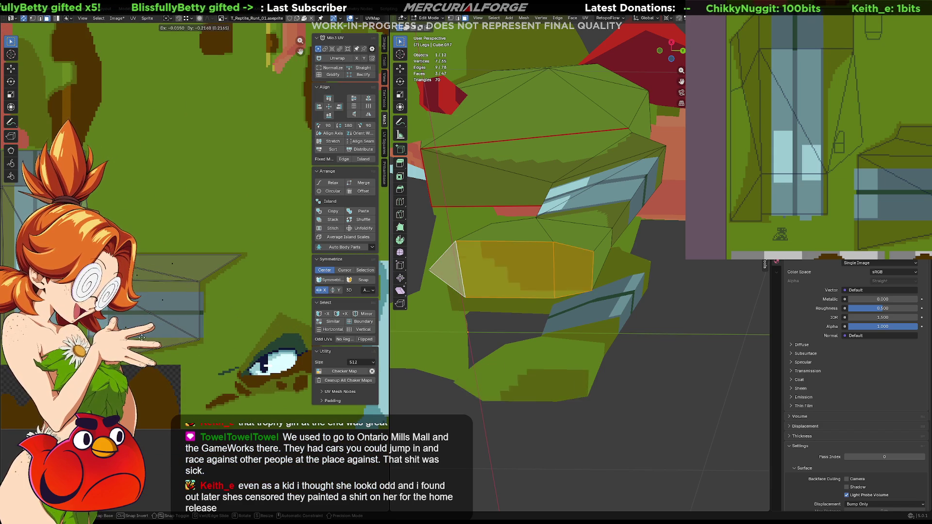
left_click(173, 282)
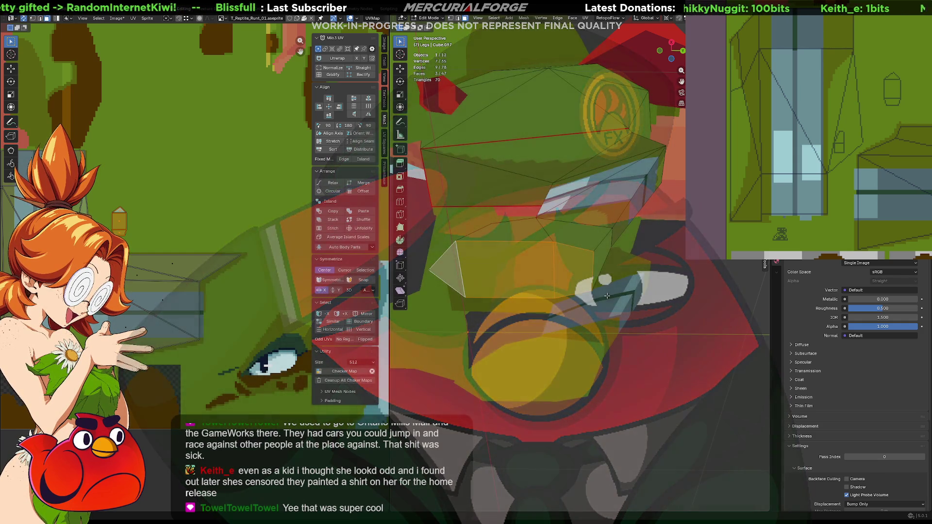
mouse_move(603, 294)
middle_mouse_down()
mouse_move(630, 322)
mouse_move(620, 279)
middle_mouse_up()
- Enlarge the toe UV island and move it higher on the texture
scroll(194, 301, "up", 4)
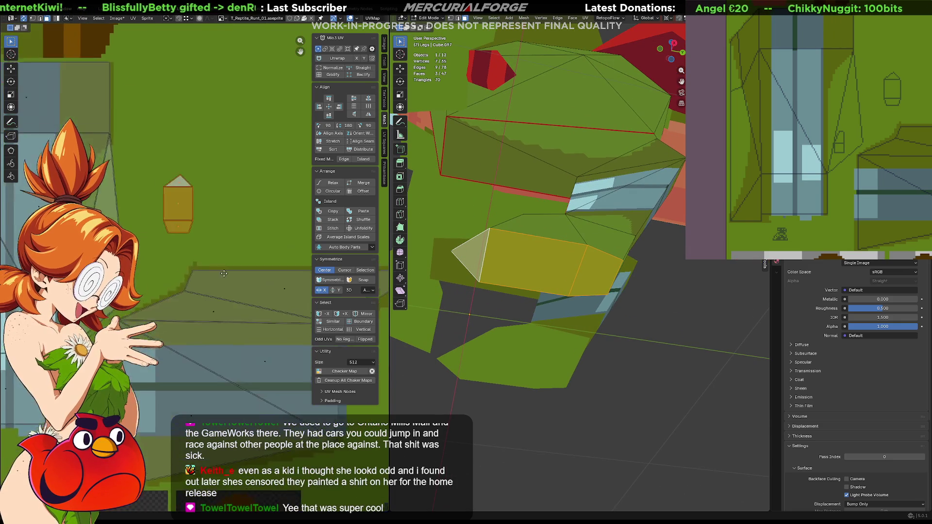
key("s")
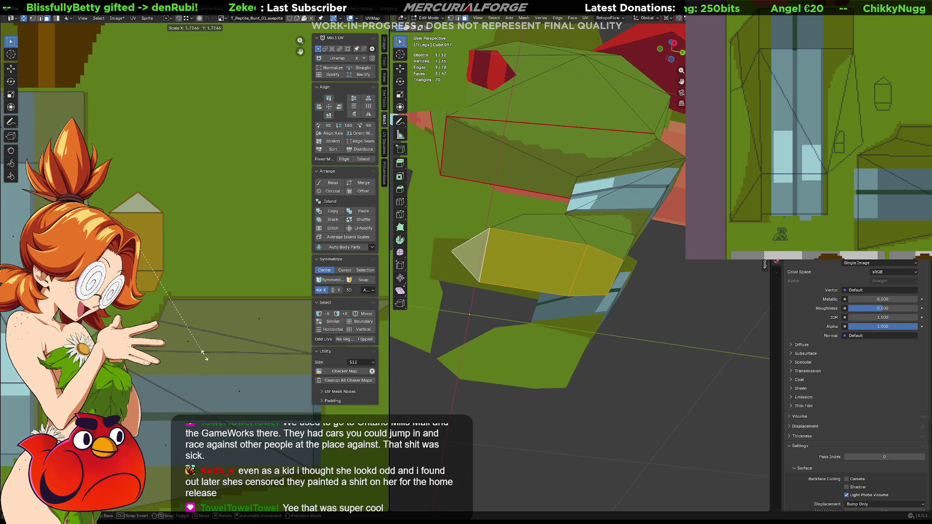
left_click(221, 369)
key("g")
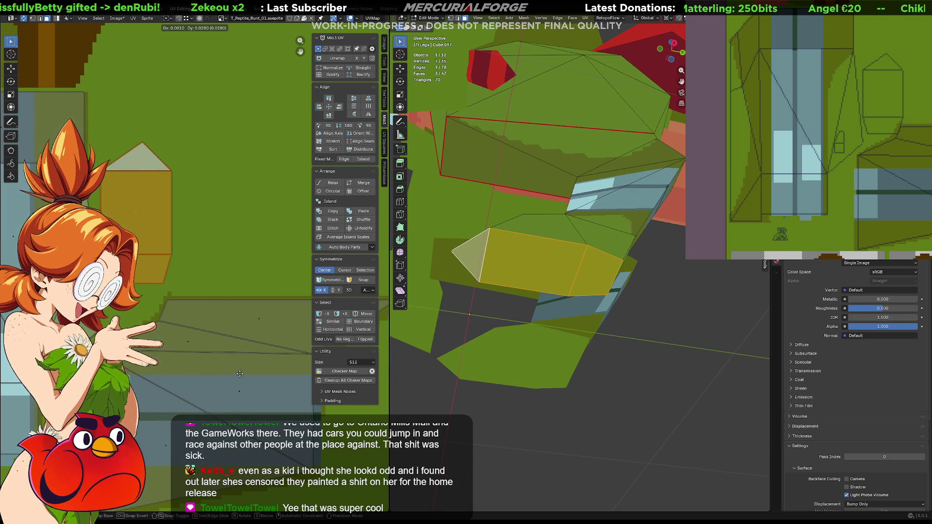
key("Escape")
middle_click_drag(177, 200, 221, 232)
middle_click_drag(544, 291, 580, 317)
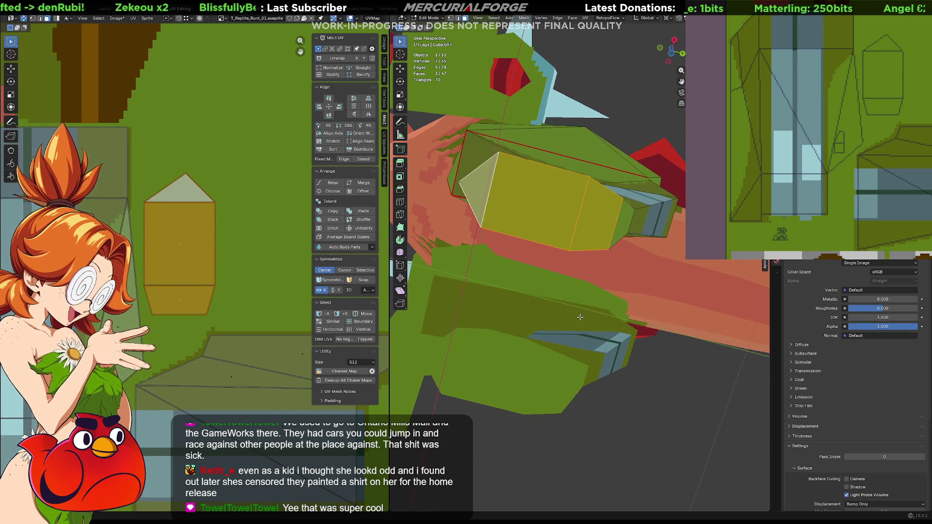
scroll(262, 242, "up", 1)
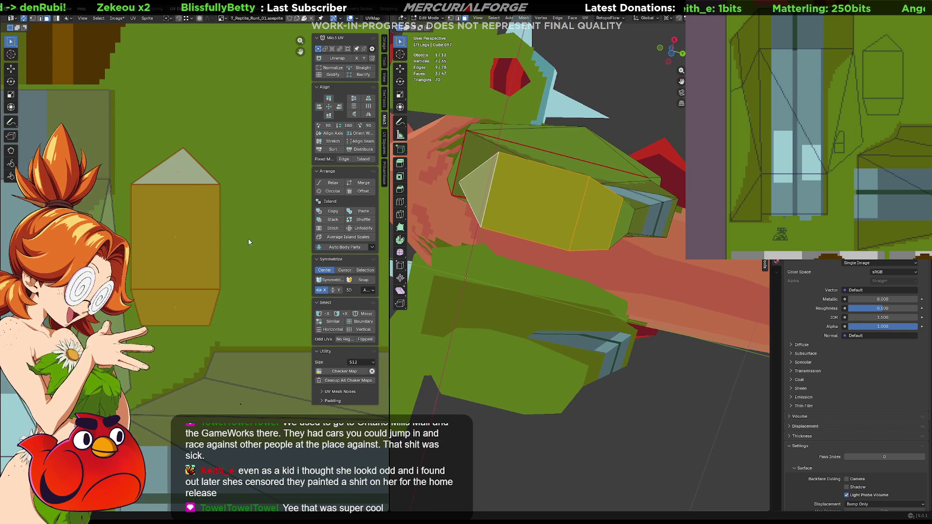
- Square the island's bottom face, shift the triangle tip left and widen its left side
left_click(161, 327)
left_click_drag(140, 324, 128, 329)
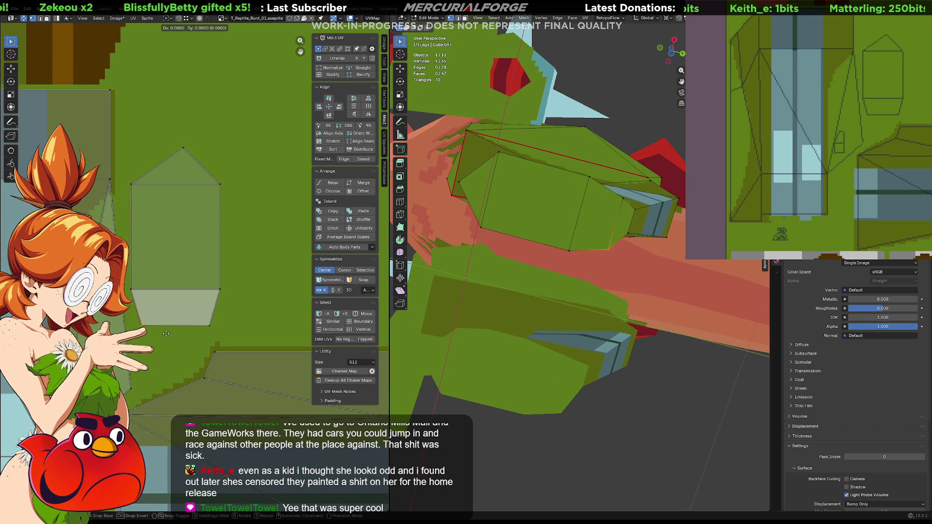
key("g")
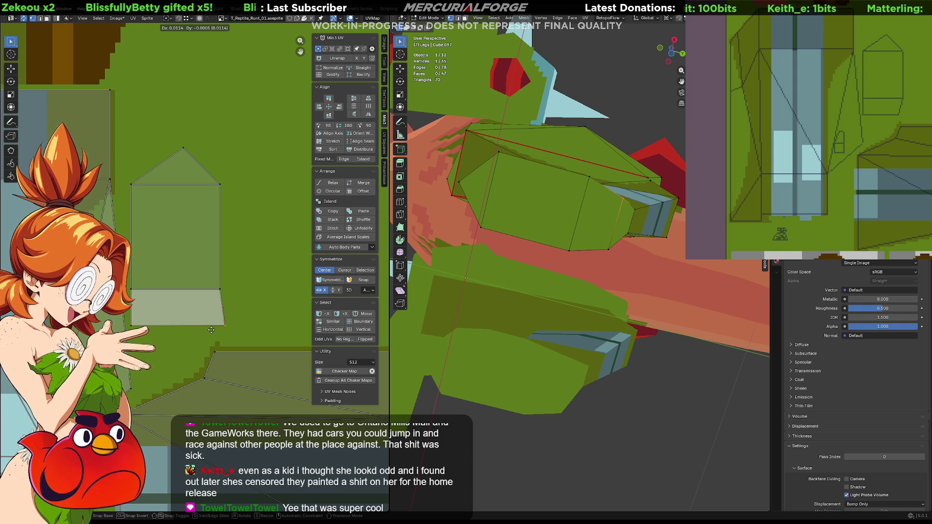
left_click(207, 330)
left_click(174, 155)
key("g")
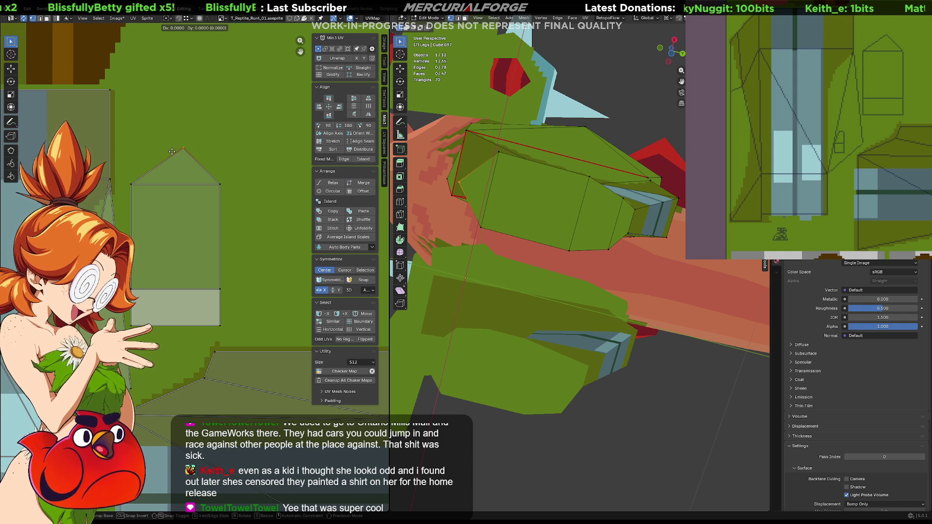
left_click_drag(138, 177, 126, 330)
key("g")
left_click(120, 326)
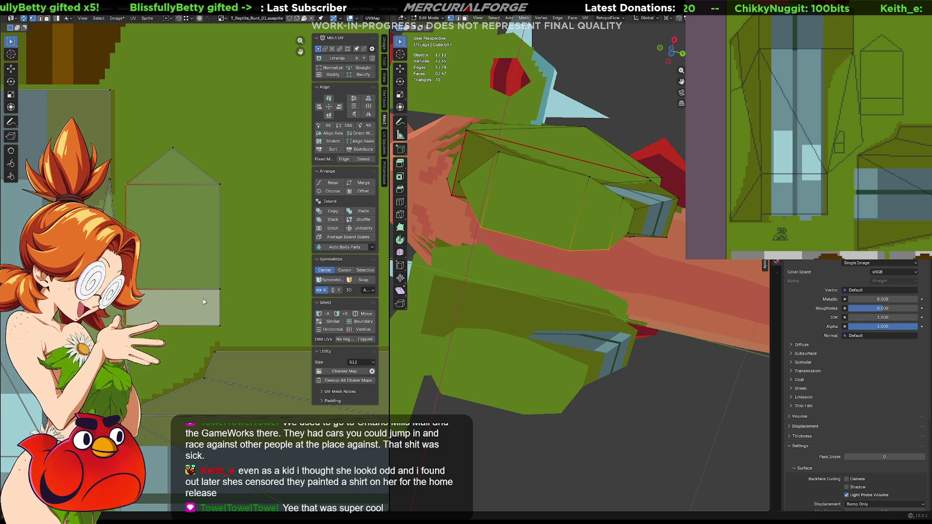
- Move the whole toe island right, then flip the leg UV island upright into position
key("l")
key("g")
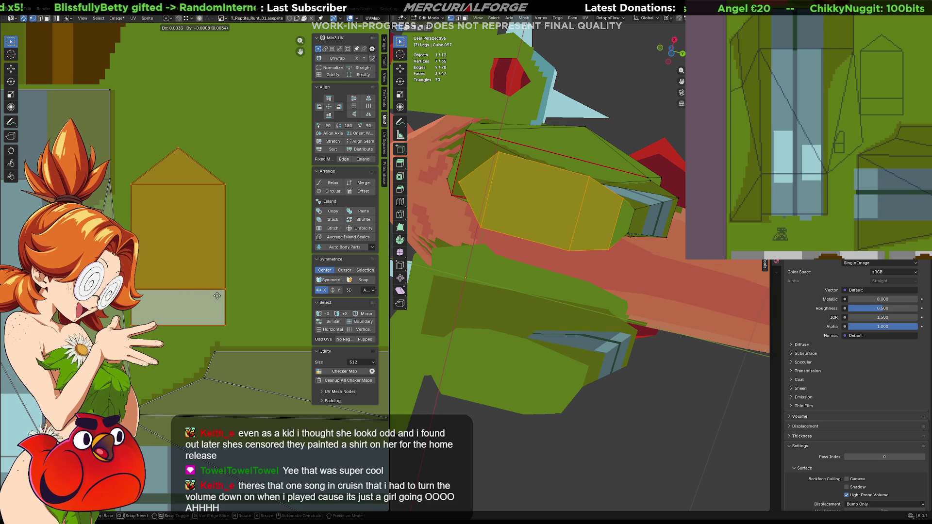
left_click(223, 210)
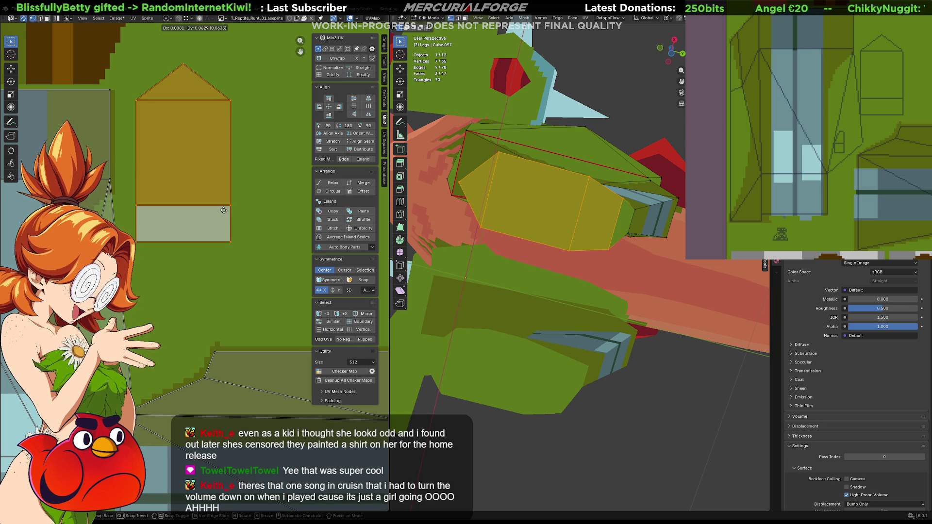
left_click(354, 113)
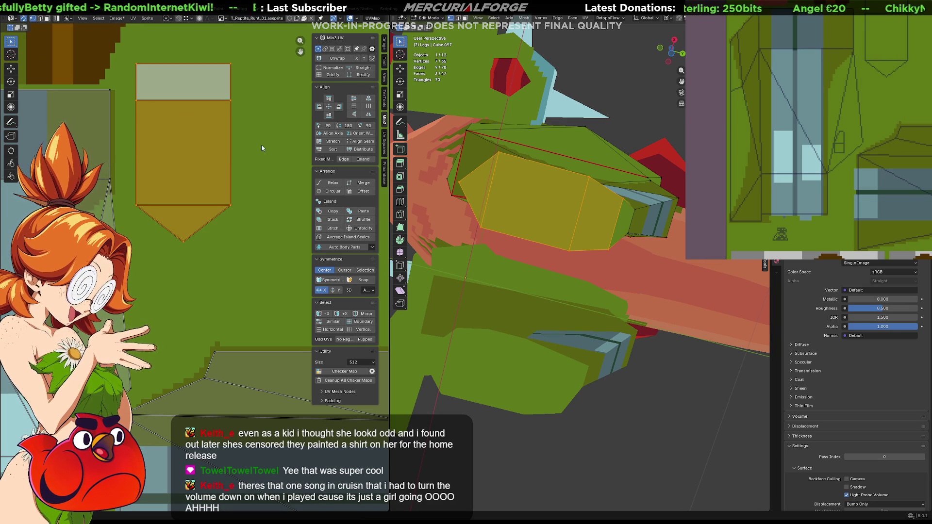
key("g")
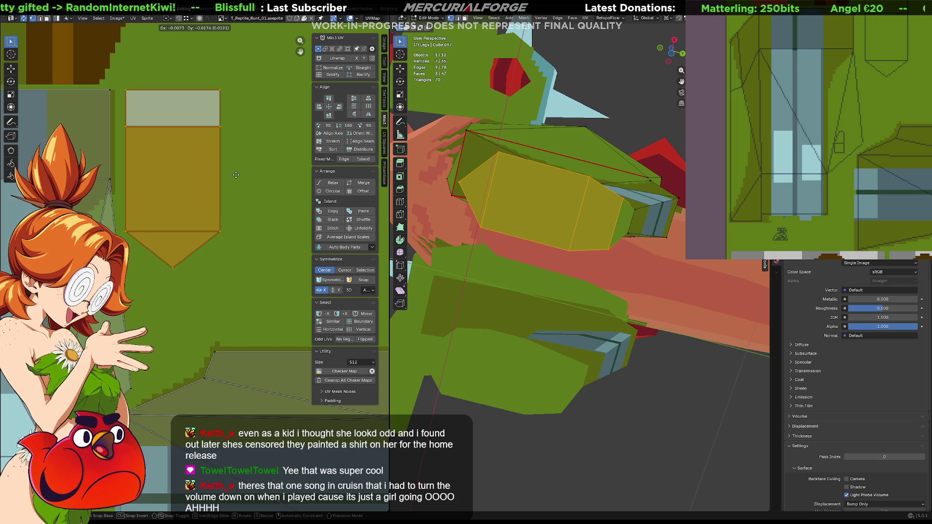
left_click(236, 175)
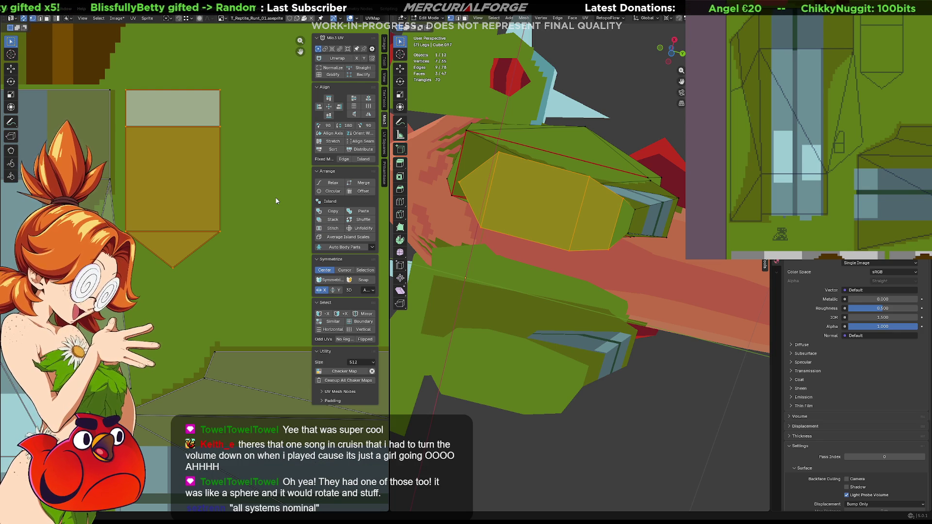
key("F3")
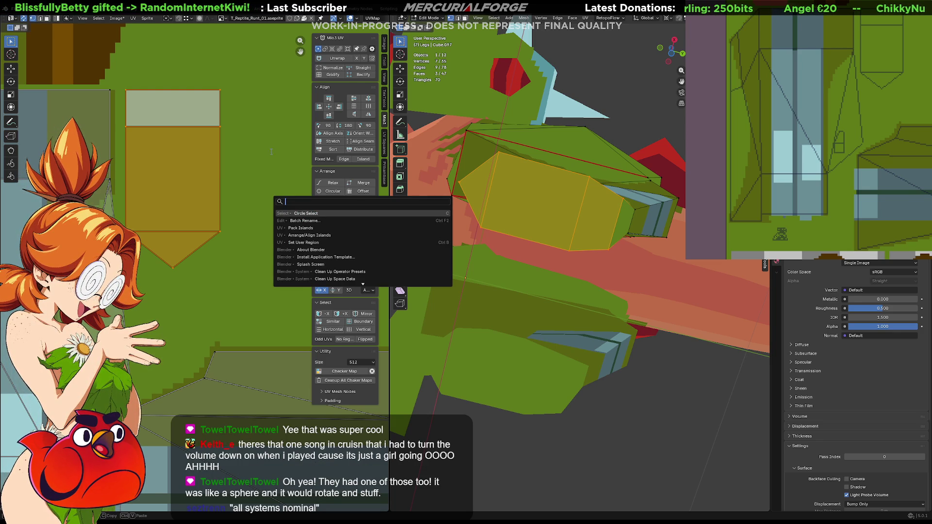
- Move the leg UV island slightly lower and bring the toe into view
key("Escape")
key("g")
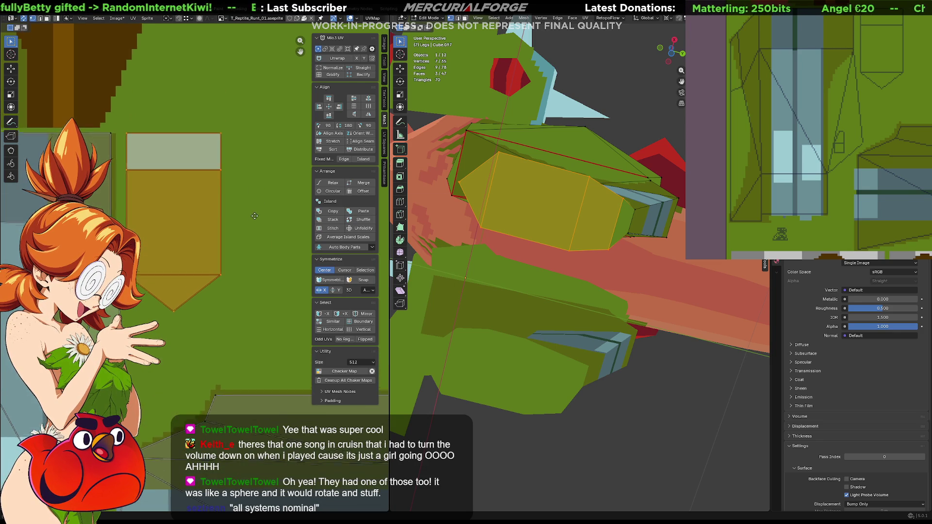
left_click(255, 213)
mouse_move(510, 228)
middle_mouse_down()
mouse_move(534, 209)
mouse_move(559, 241)
mouse_move(547, 259)
middle_mouse_up()
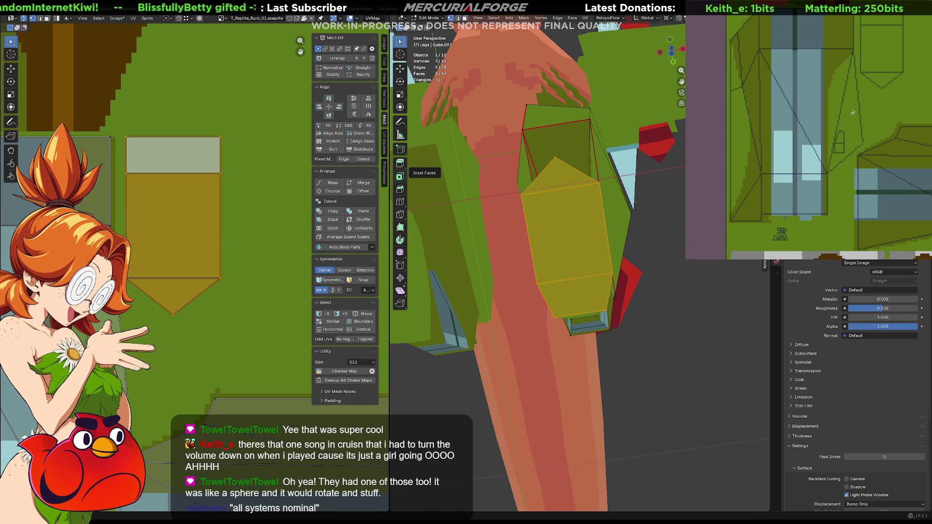
middle_click_drag(876, 51, 867, 107)
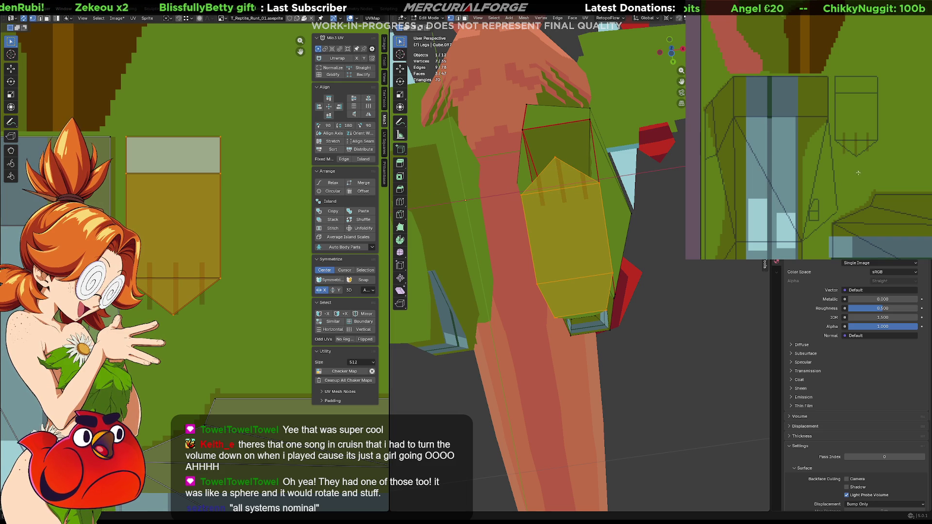
mouse_move(583, 271)
middle_mouse_down()
mouse_move(607, 307)
mouse_move(549, 258)
middle_mouse_up()
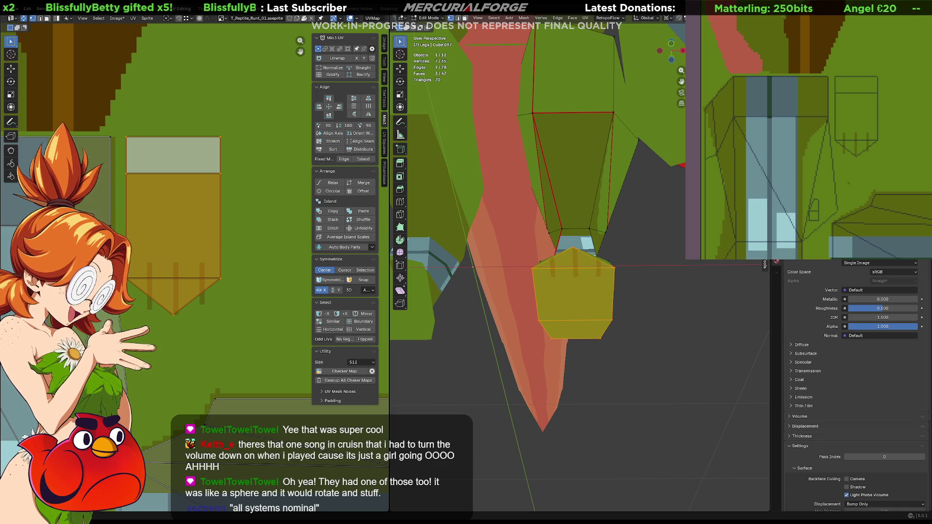
- Undo the extra pixel lines and redraw a single dark vertical line on the toe texture
key("ctrl+z")
key("ctrl+z")
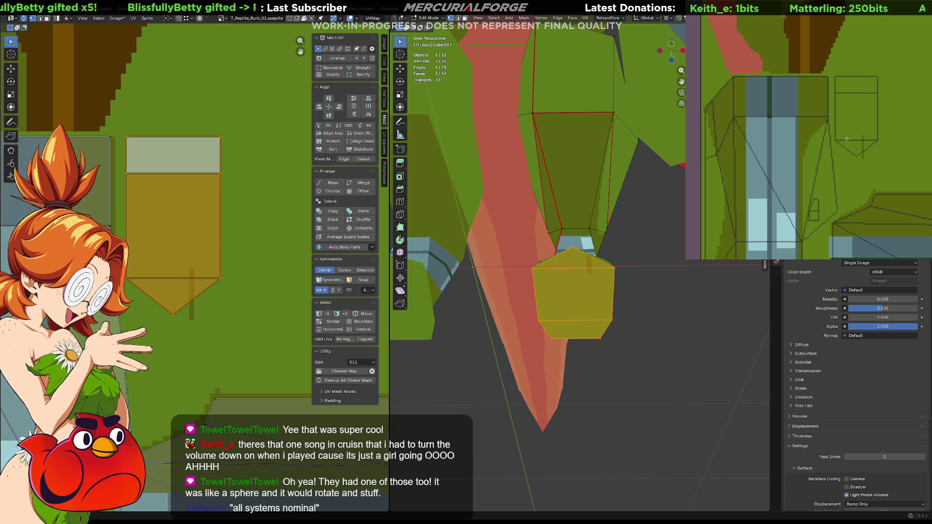
left_click(845, 138)
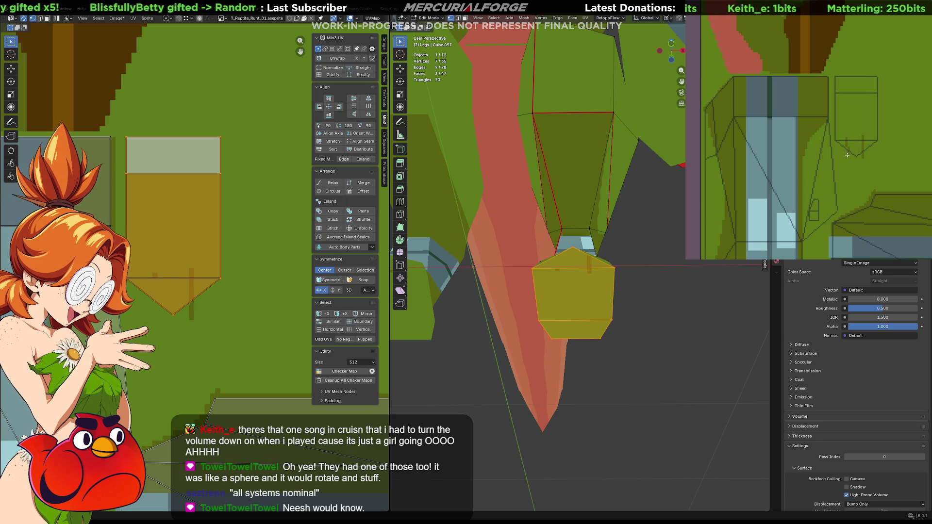
key("ctrl+z")
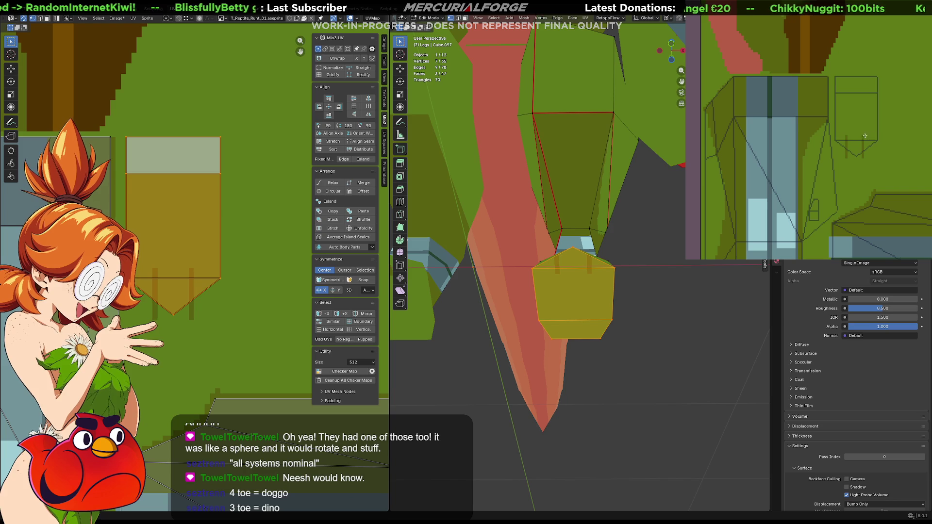
key("ctrl")
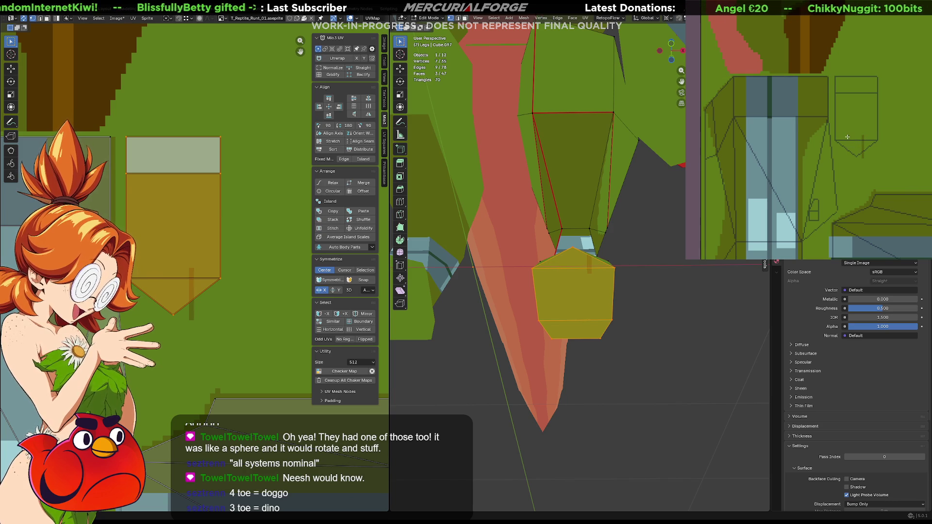
left_click_drag(848, 138, 848, 156)
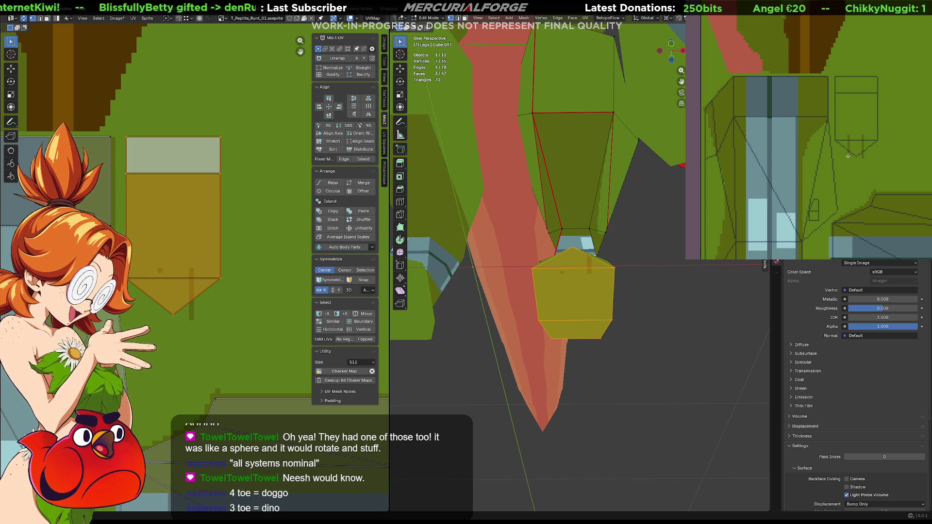
key("ctrl+z")
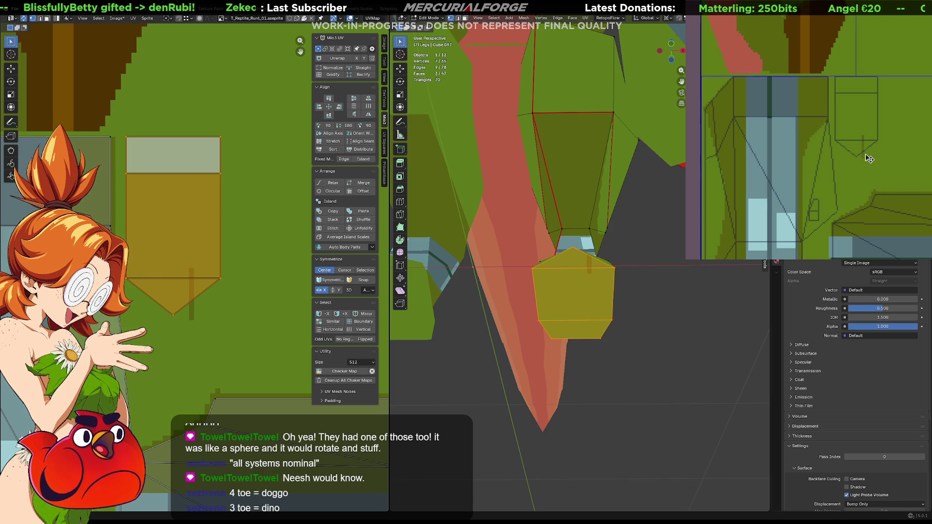
left_click_drag(845, 155, 845, 137)
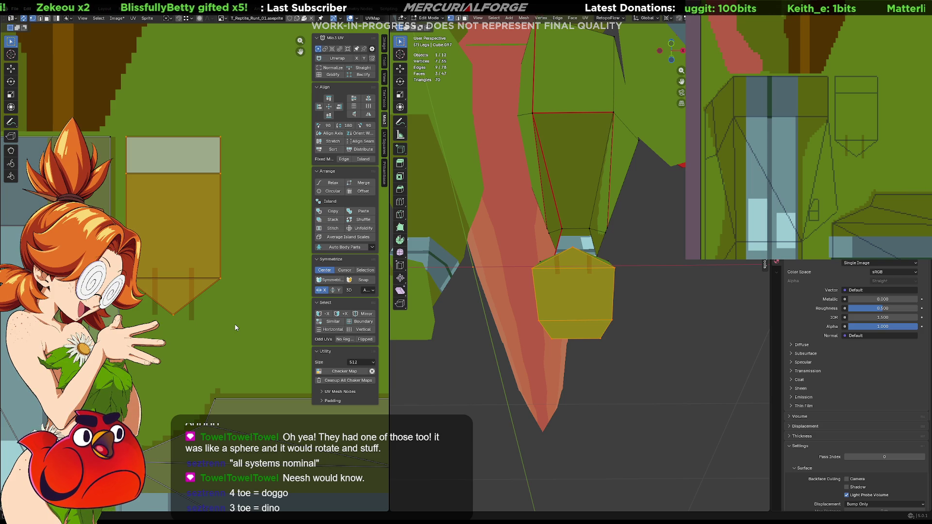
mouse_move(622, 296)
middle_mouse_down()
mouse_move(635, 282)
mouse_move(627, 363)
mouse_move(625, 346)
middle_mouse_up()
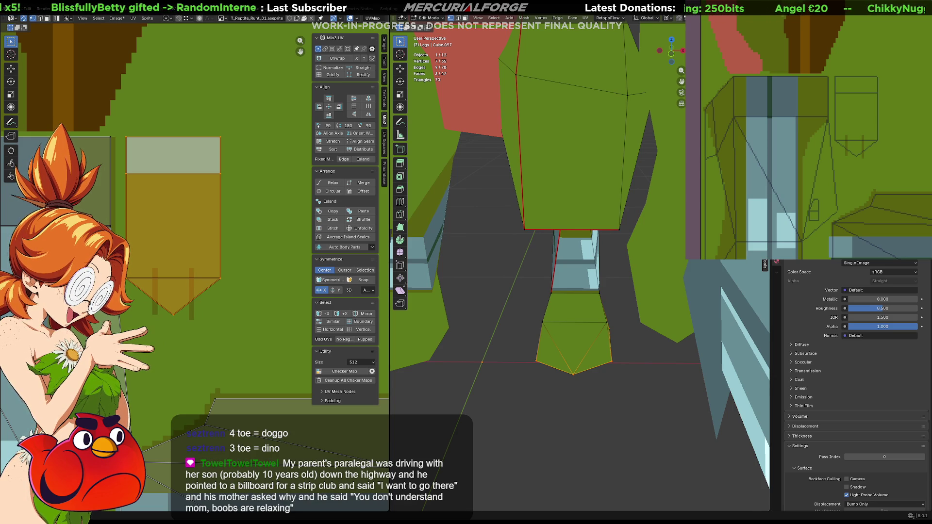
- Select the whole toe, Angle Based unwrap it, shrink the island and place it near the leg
key("alt+a")
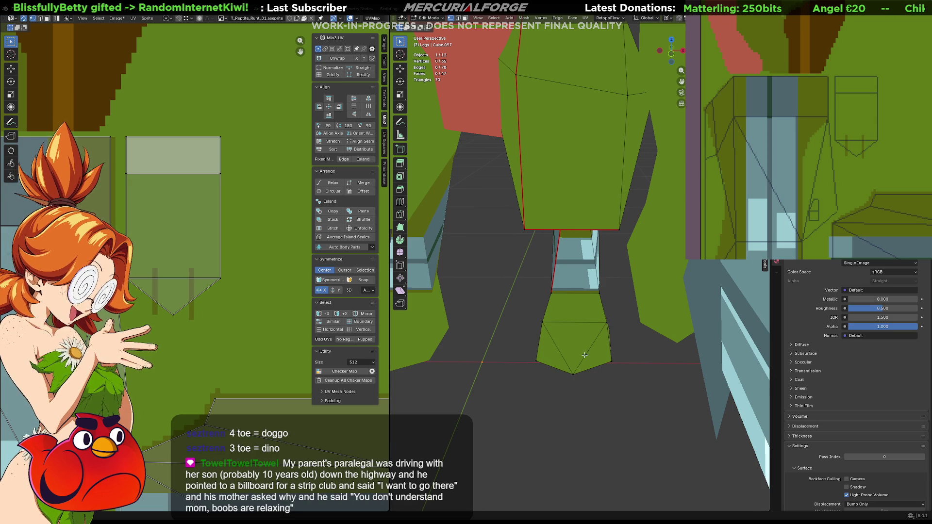
left_click(587, 356)
key("ctrl+KP_Add")
key("ctrl+KP_Add")
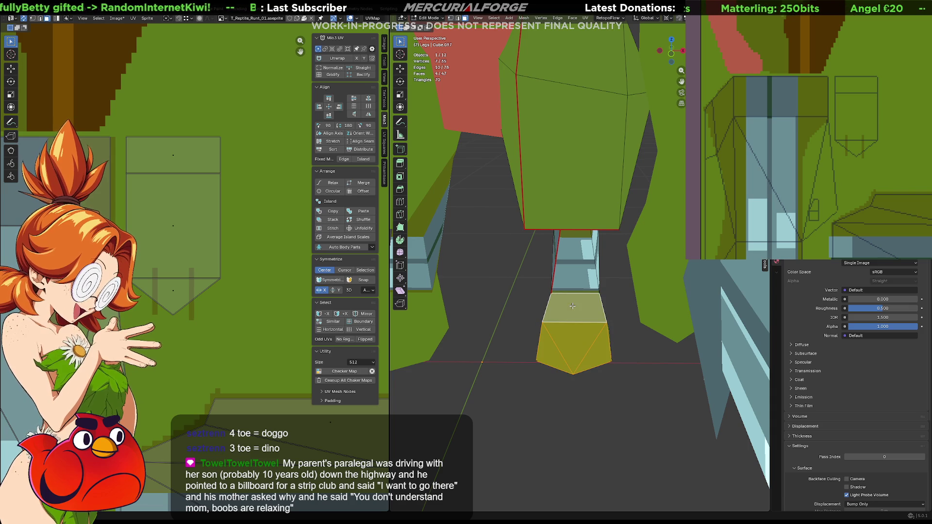
scroll(186, 343, "down", 3)
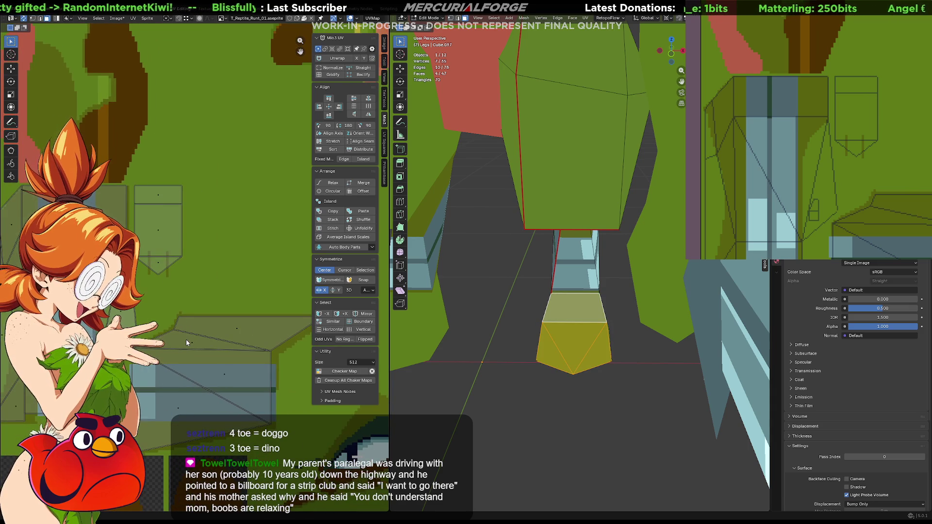
key("u")
left_click(260, 256)
key("s")
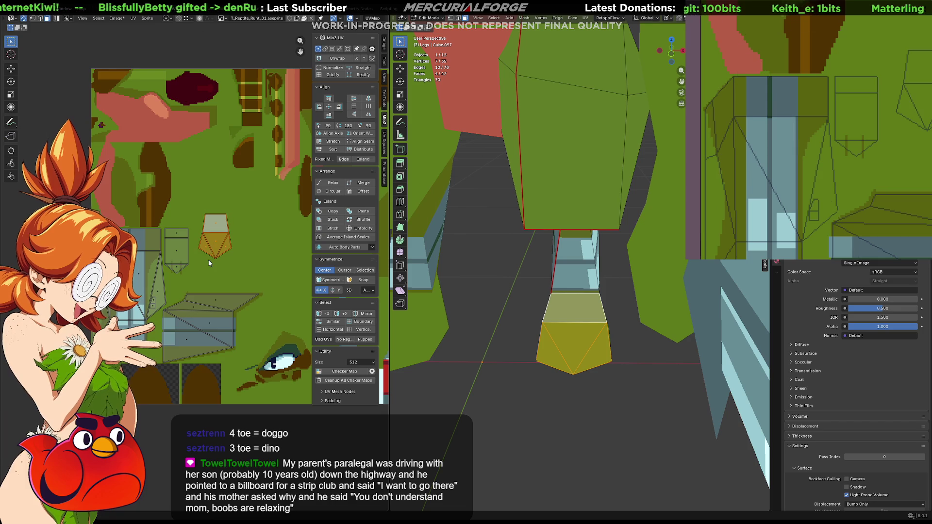
scroll(208, 263, "up", 5)
key("g")
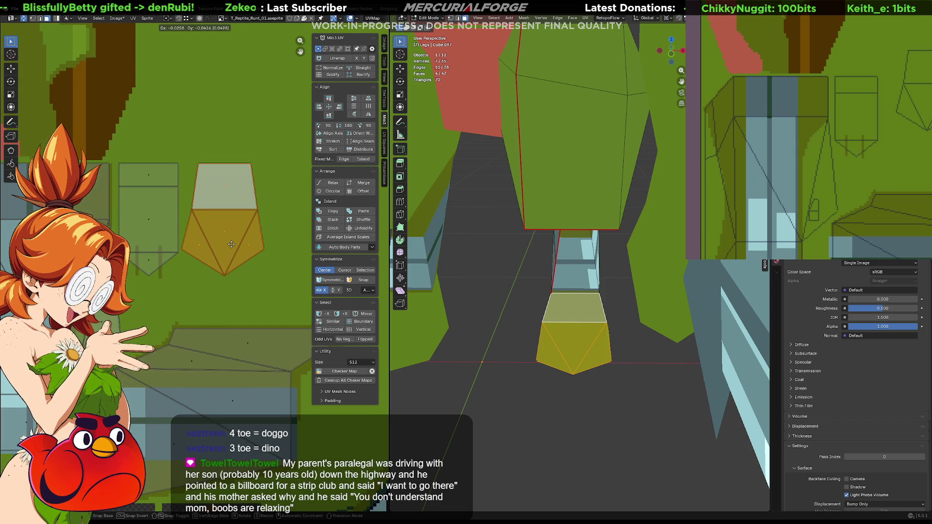
left_click(231, 244)
scroll(231, 257, "up", 2)
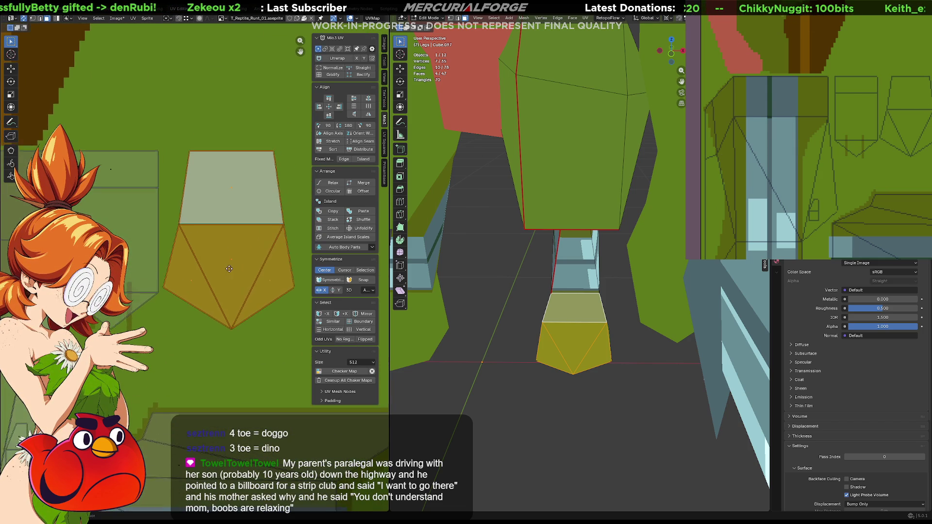
- Square the toe island's top face and adjust its left and right vertices
middle_click_drag(231, 267, 218, 273)
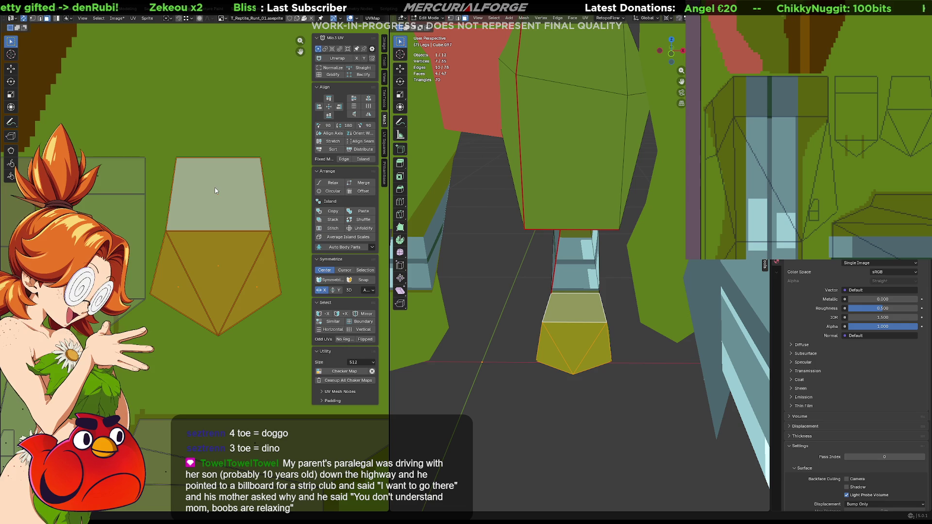
left_click(222, 209)
left_click_drag(194, 144, 163, 166)
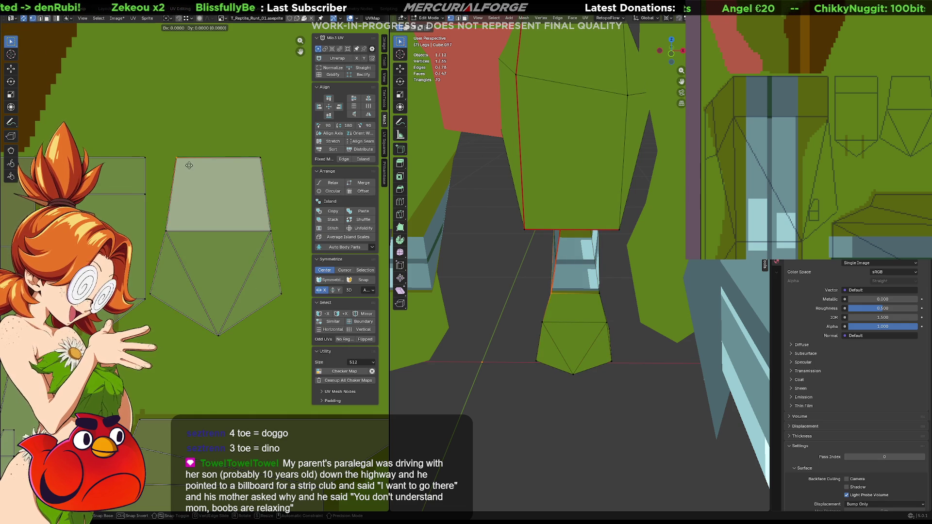
mouse_move(241, 143)
left_mouse_down()
mouse_move(258, 144)
mouse_move(285, 171)
left_mouse_up()
key("g")
left_click(295, 171)
left_click_drag(163, 284, 149, 298)
key("g")
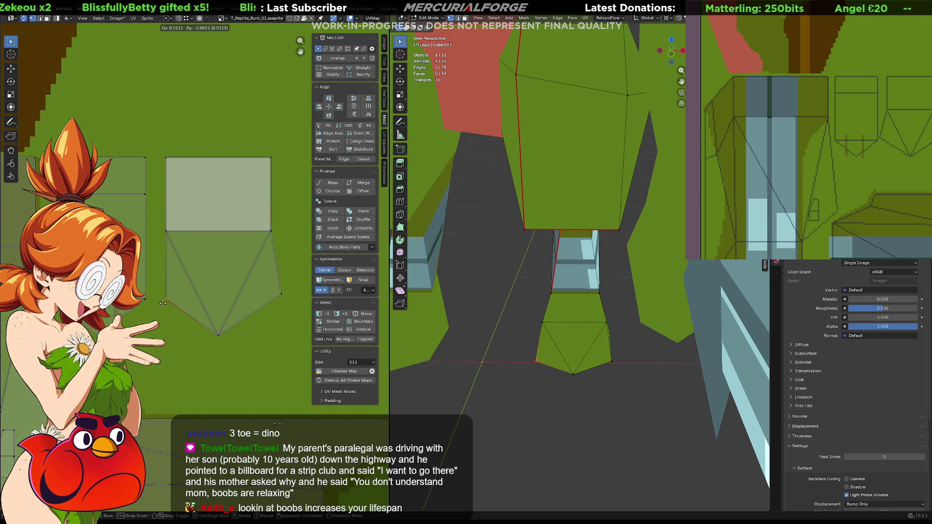
left_click(162, 303)
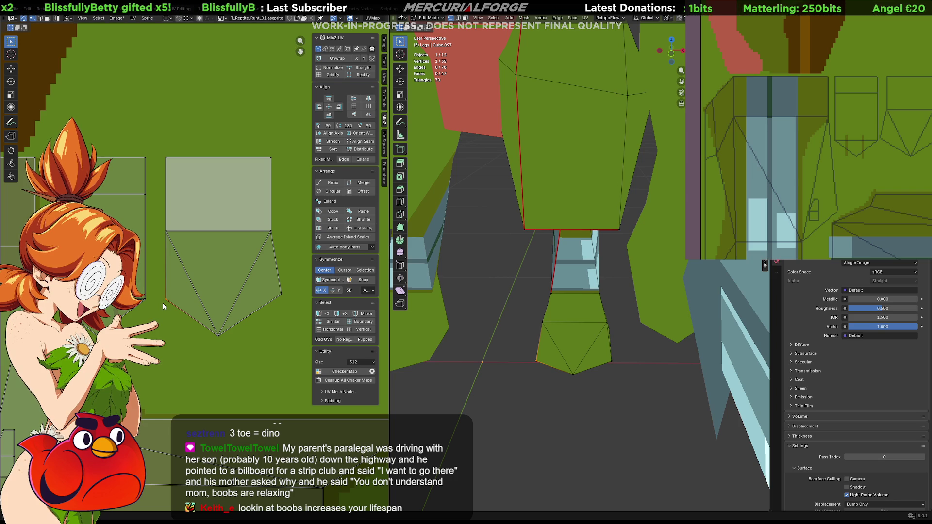
left_click(281, 294)
key("g")
left_click(247, 313)
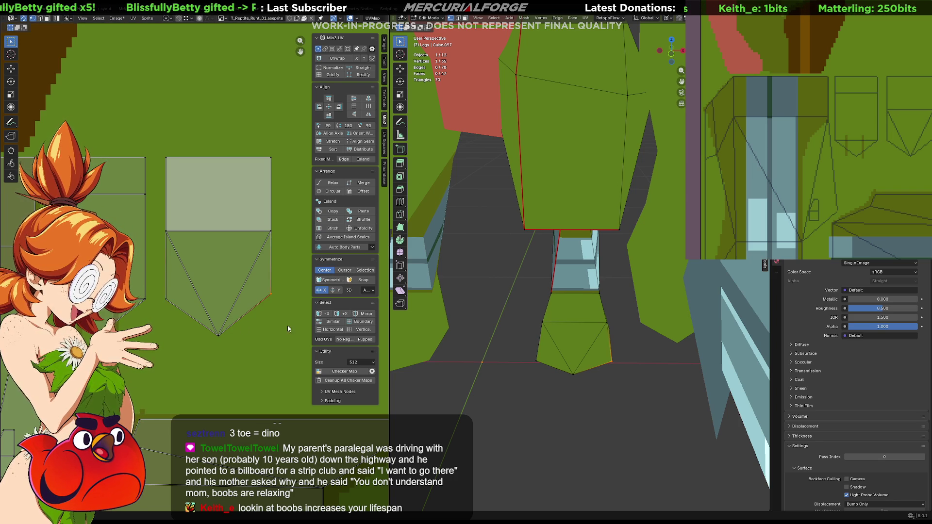
- Shift the island's right-side vertices outward, then move the whole island left
key("g")
right_click(289, 299)
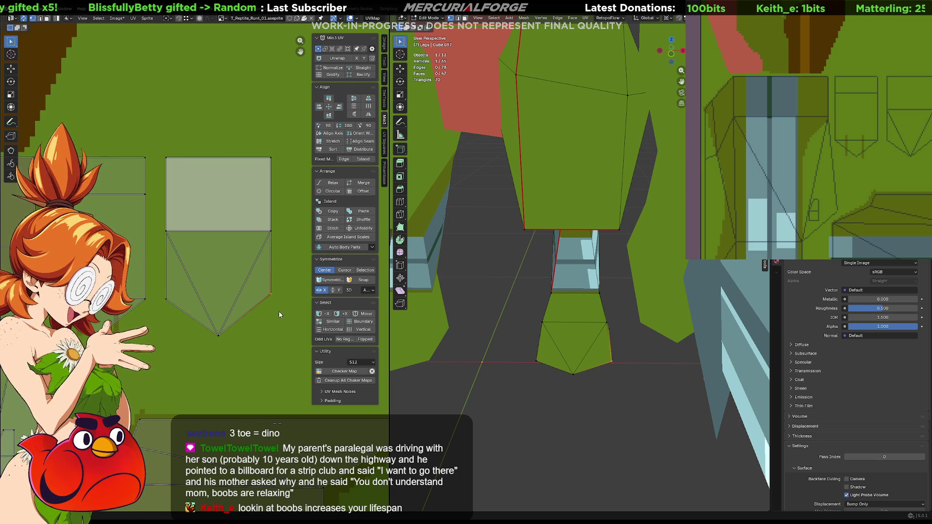
left_click(218, 335)
key("g")
right_click(201, 327)
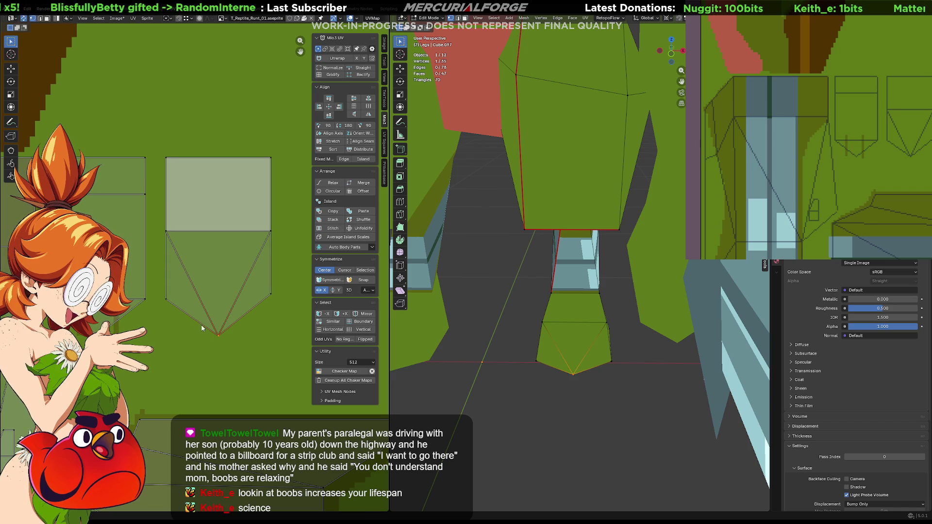
mouse_move(290, 340)
left_mouse_down()
mouse_move(251, 147)
mouse_move(230, 142)
left_mouse_up()
key("g")
left_click(253, 151)
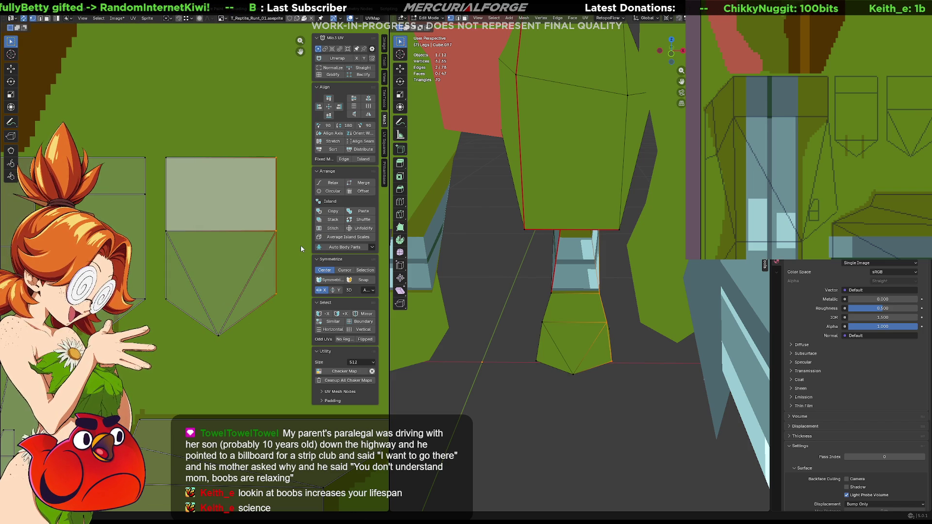
key("l")
key("g")
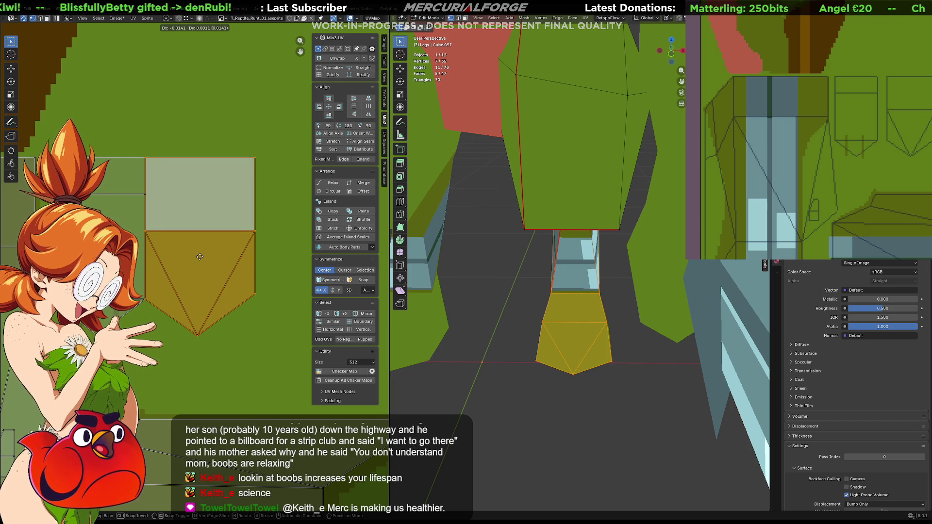
- Place the toe island and pull its right-edge vertices slightly back left
left_click(197, 257)
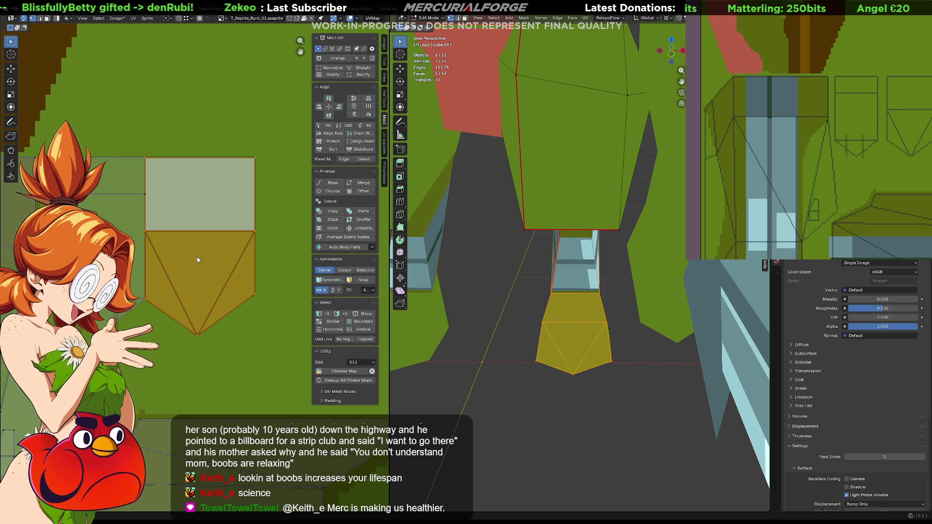
left_click_drag(278, 120, 252, 314)
key("g")
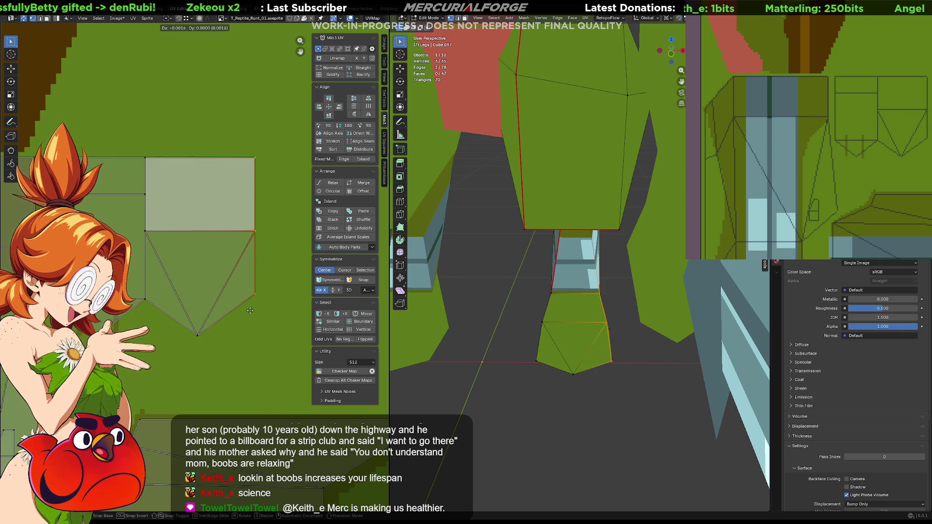
left_click(246, 312)
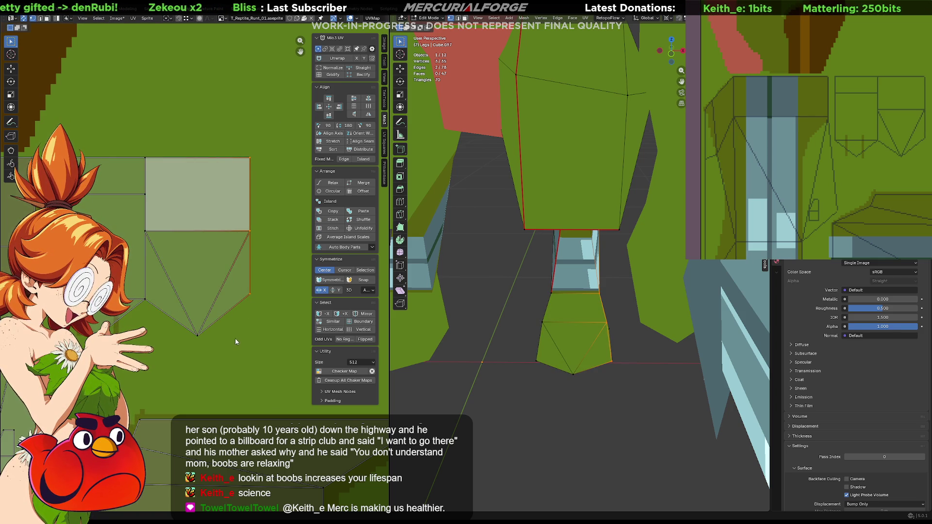
- Paint a first dark vertical claw line into the foot texture
scroll(838, 209, "up", 2)
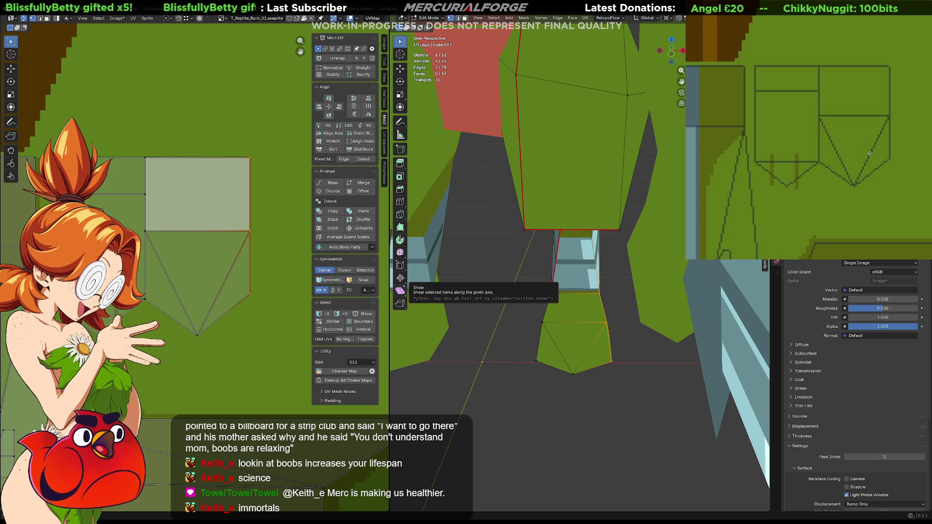
left_click_drag(871, 158, 872, 182)
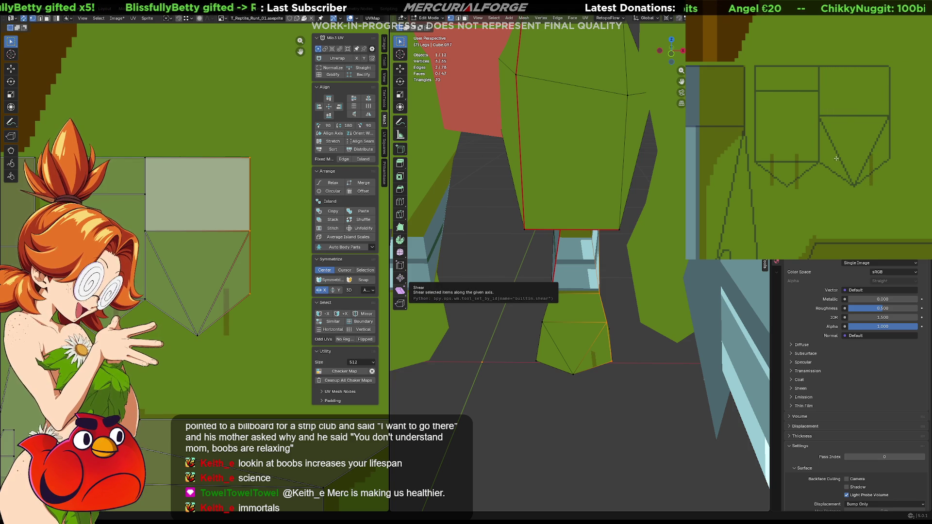
middle_click_drag(437, 306, 493, 327)
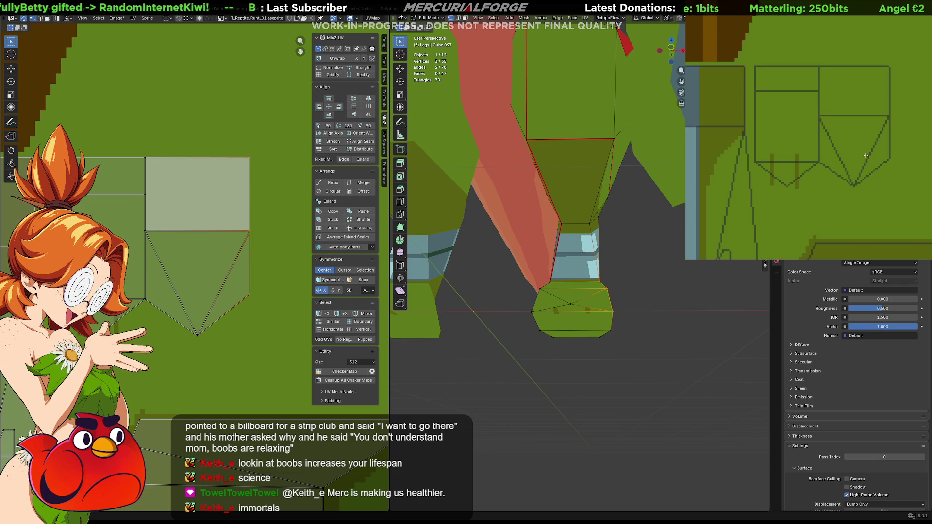
- Select the foot faces, nudge the island right and widen the pentagon's left and right edges
left_click_drag(864, 156, 864, 188)
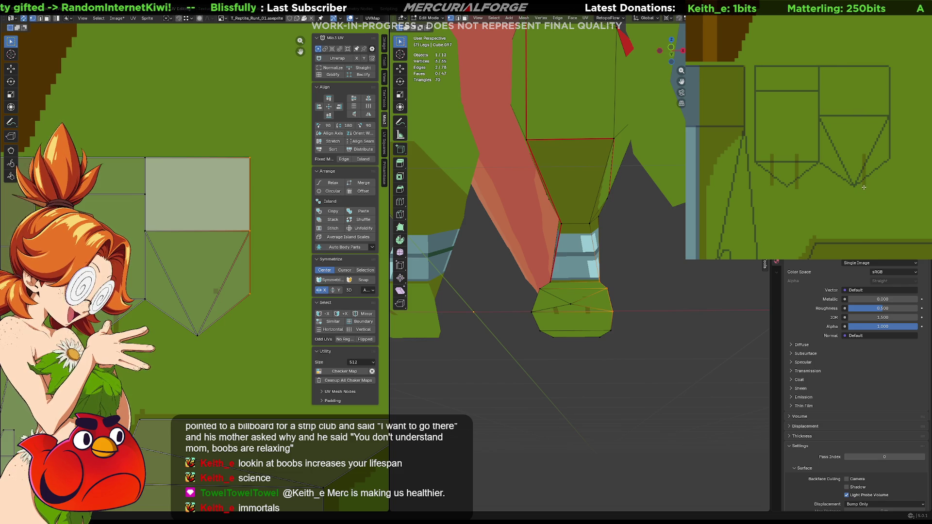
key("ctrl+z")
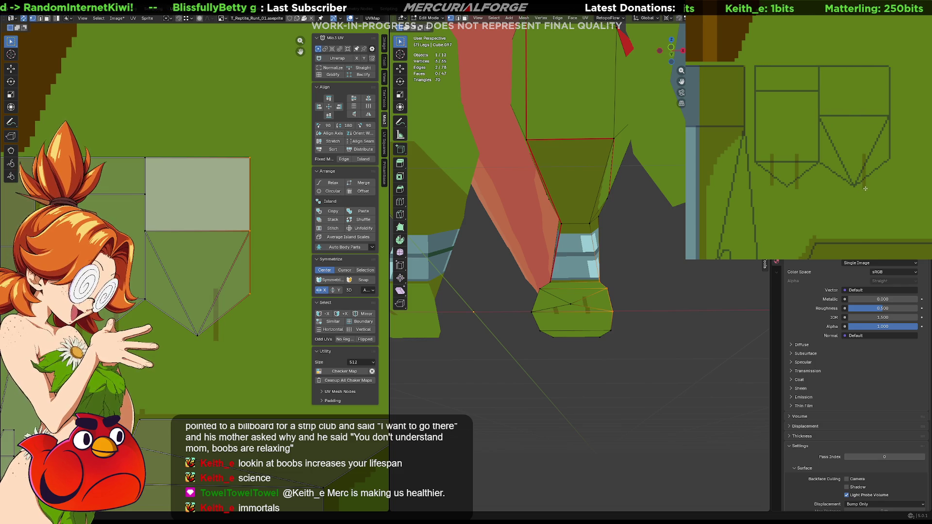
key("alt+a")
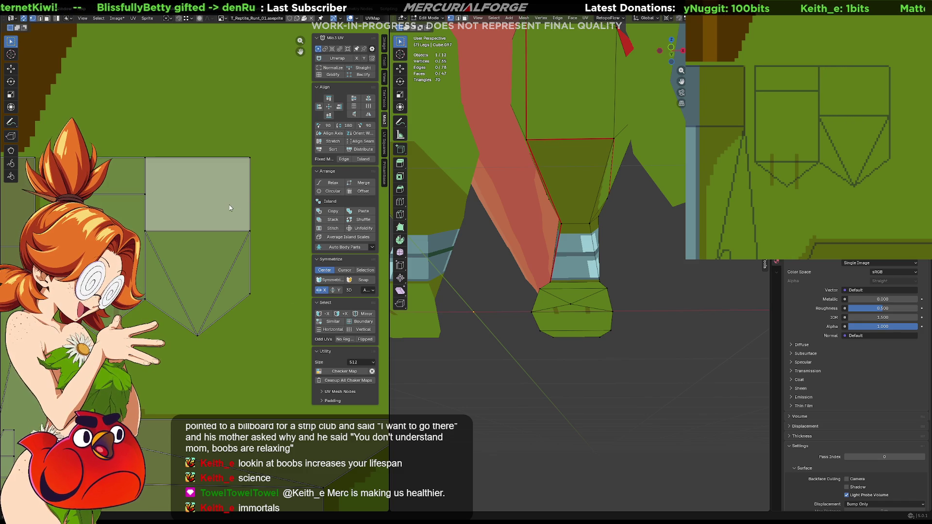
key("l")
left_click_drag(232, 213, 237, 213)
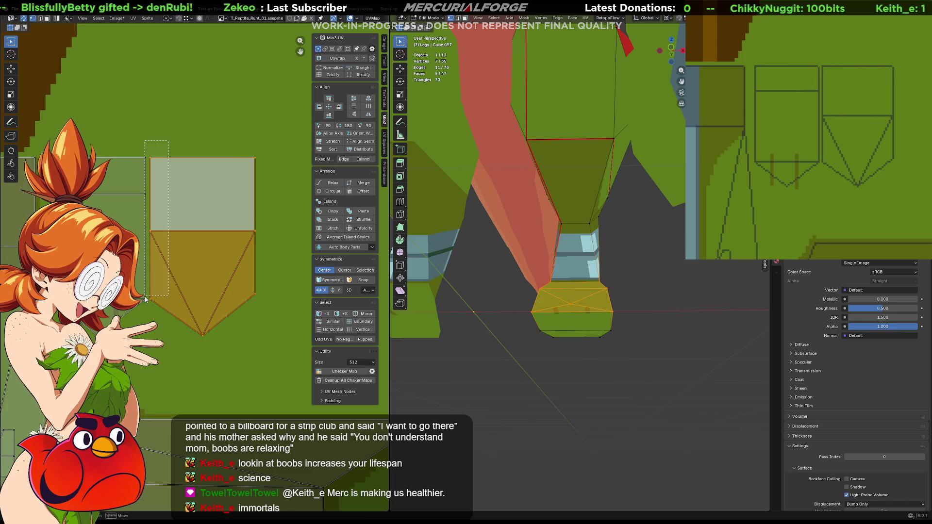
left_click(146, 308)
key("g")
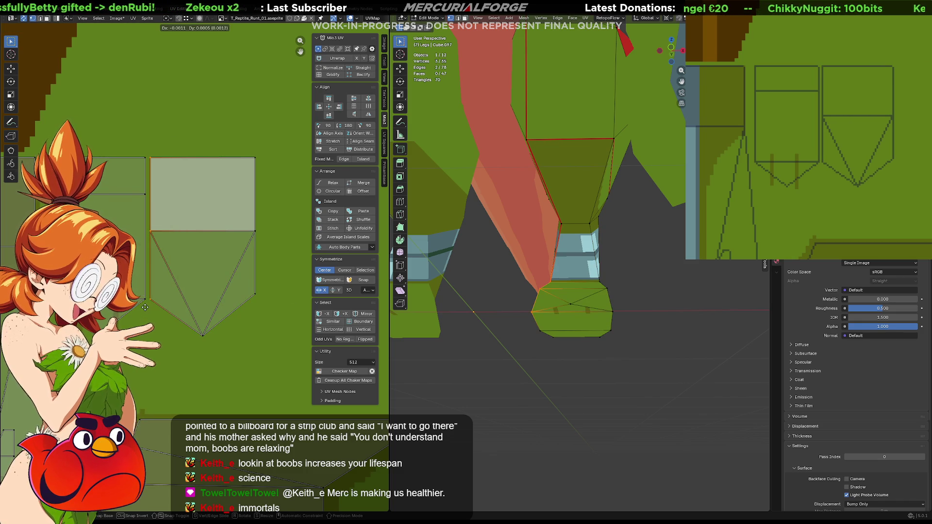
left_click(141, 304)
left_click(255, 262)
key("g")
left_click(282, 315)
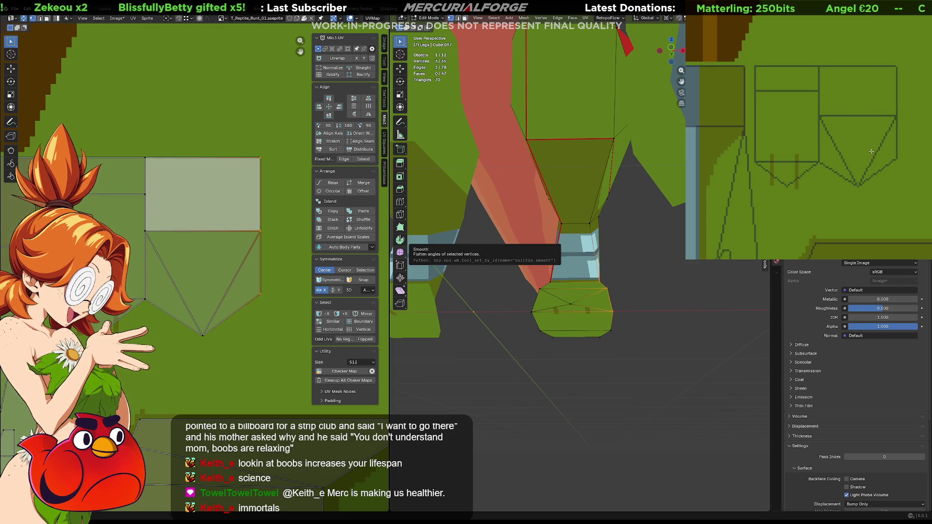
- Paint a thin dark claw line down the foot texture, then inspect the legs' mapping
left_click_drag(871, 151, 868, 186)
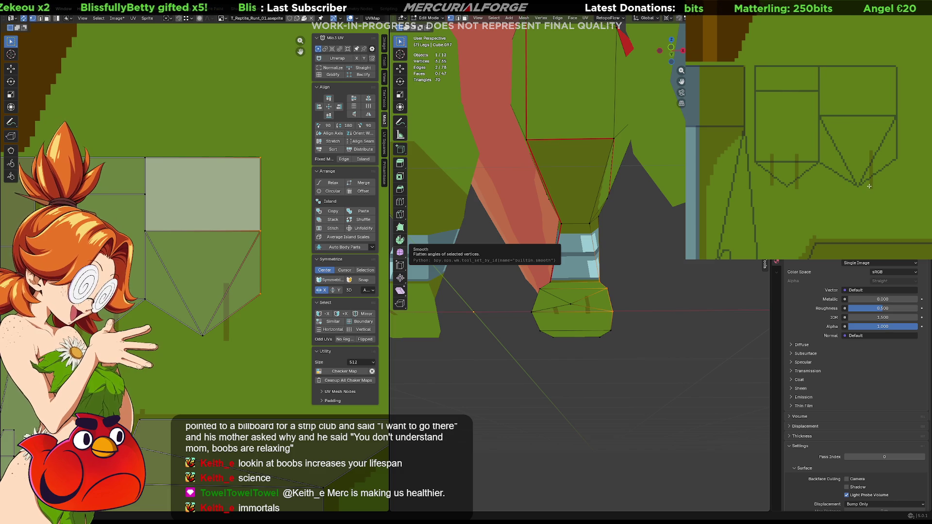
left_click_drag(843, 151, 843, 186)
key("ctrl+z")
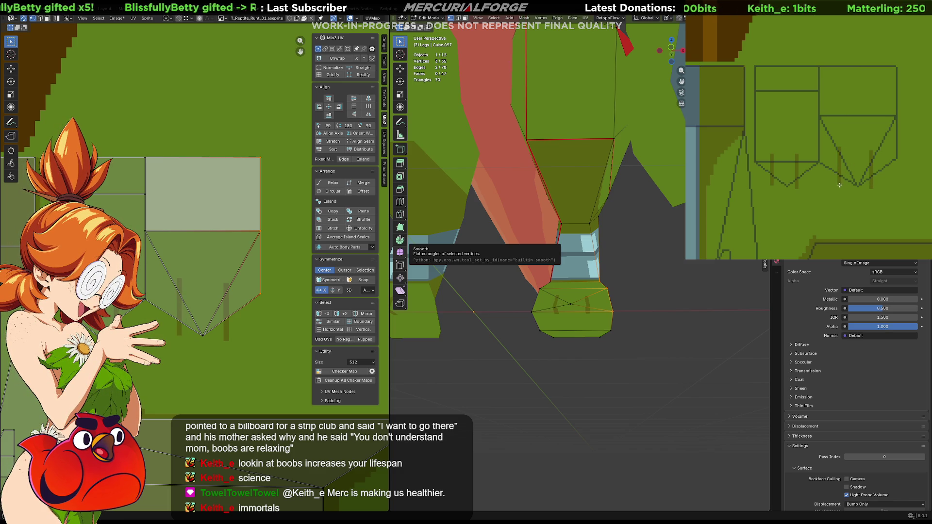
mouse_move(609, 313)
middle_mouse_down()
mouse_move(597, 291)
mouse_move(616, 311)
mouse_move(602, 301)
mouse_move(609, 313)
mouse_move(609, 287)
mouse_move(599, 348)
middle_mouse_up()
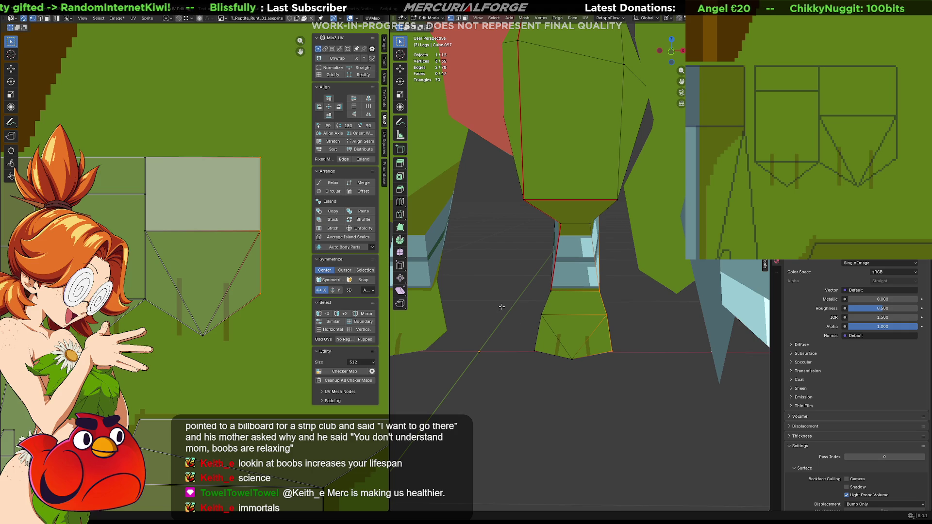
scroll(558, 318, "up", 5)
scroll(553, 318, "down", 6)
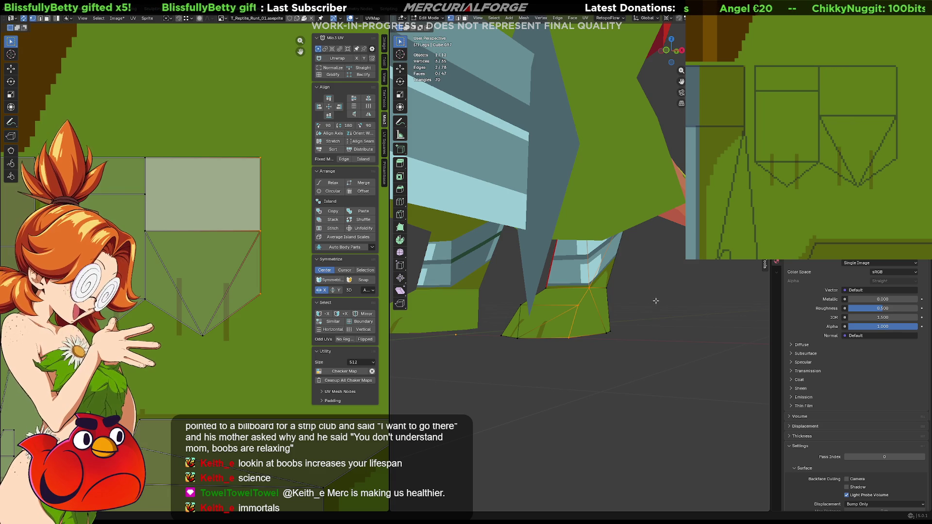
mouse_move(636, 316)
middle_mouse_down()
mouse_move(626, 293)
mouse_move(623, 308)
middle_mouse_up()
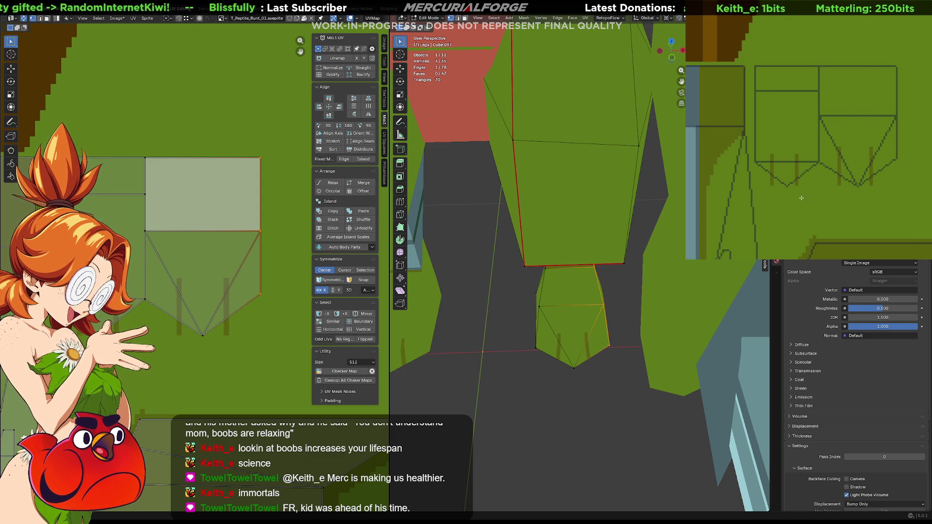
mouse_move(874, 197)
middle_mouse_down()
mouse_move(860, 208)
mouse_move(870, 212)
middle_mouse_up()
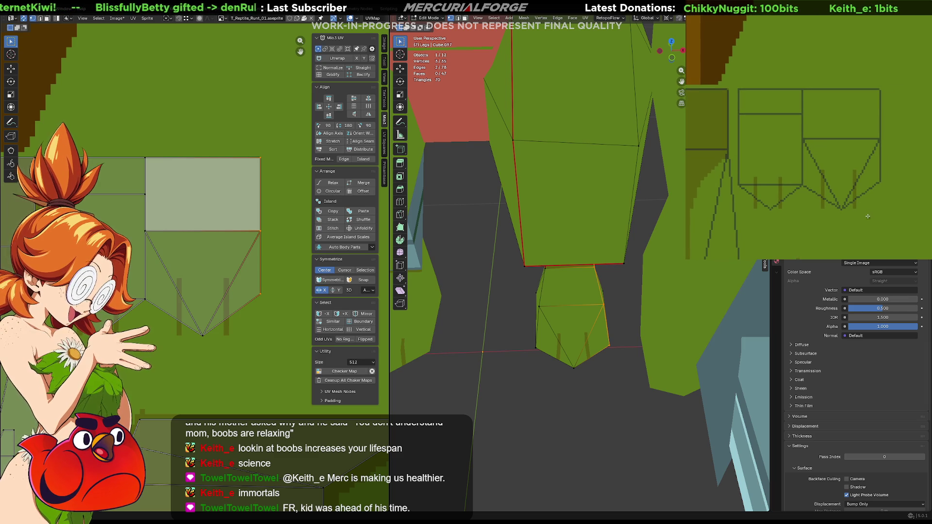
mouse_move(862, 164)
middle_mouse_down()
mouse_move(857, 194)
mouse_move(845, 187)
middle_mouse_up()
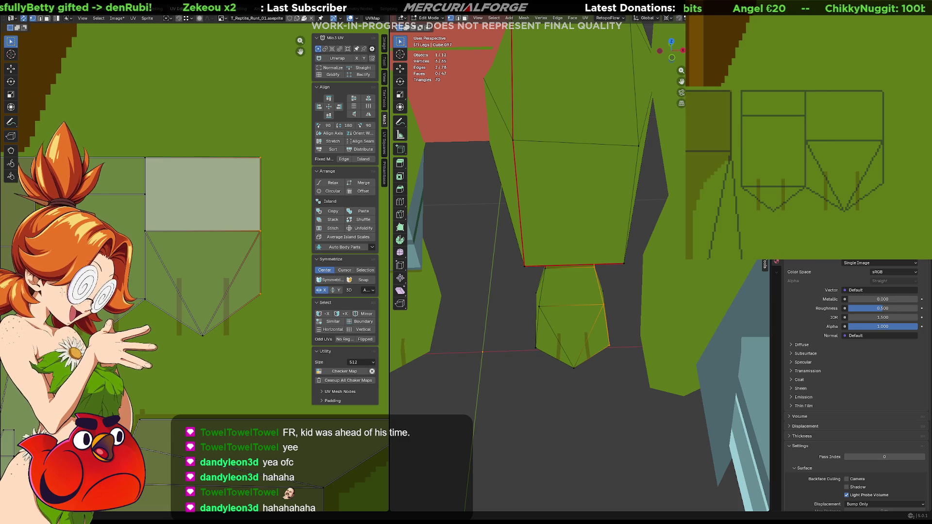
scroll(924, 130, "down", 1, "shift")
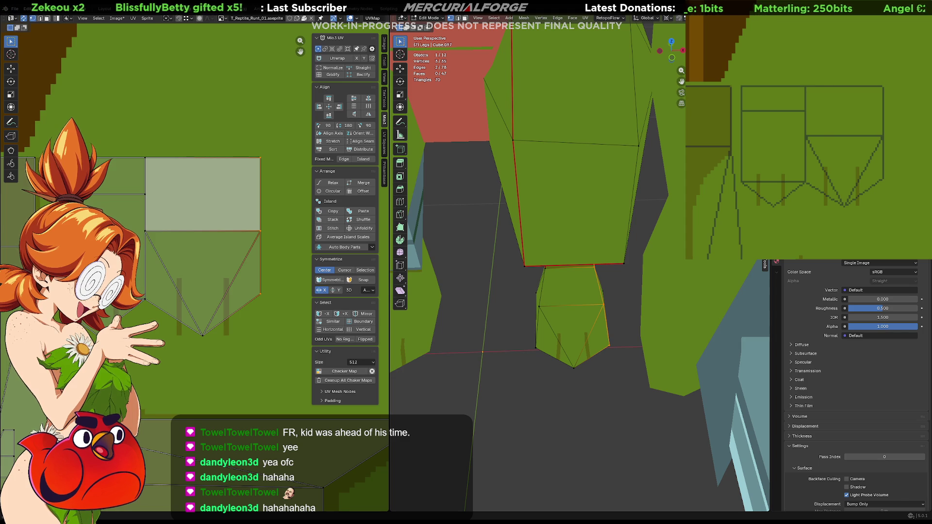
middle_click_drag(882, 196, 888, 217)
mouse_move(514, 272)
middle_mouse_down()
mouse_move(529, 299)
mouse_move(519, 296)
middle_mouse_up()
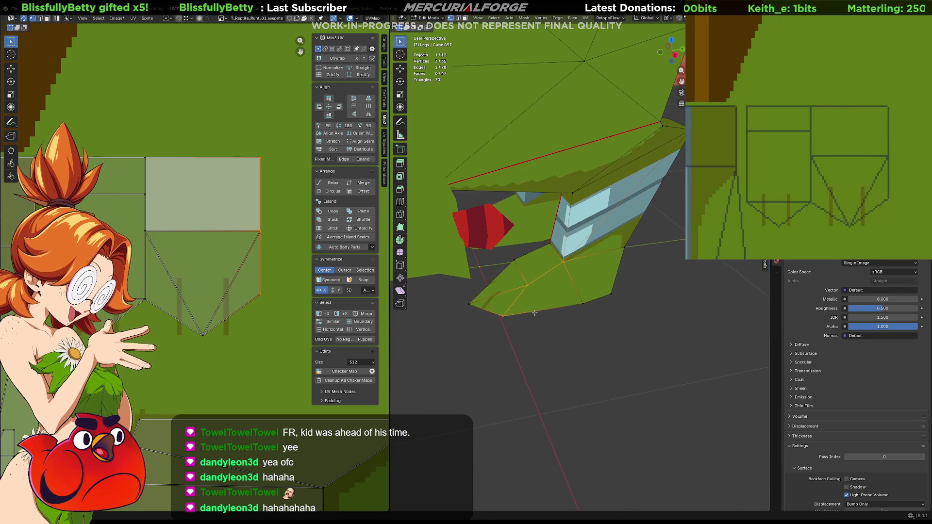
left_click(262, 159)
right_click(257, 168)
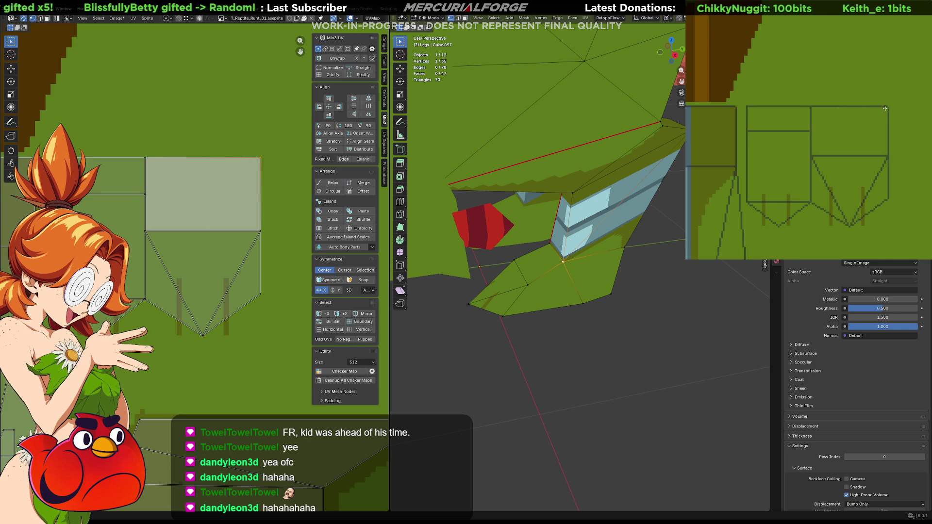
left_click_drag(887, 108, 812, 121)
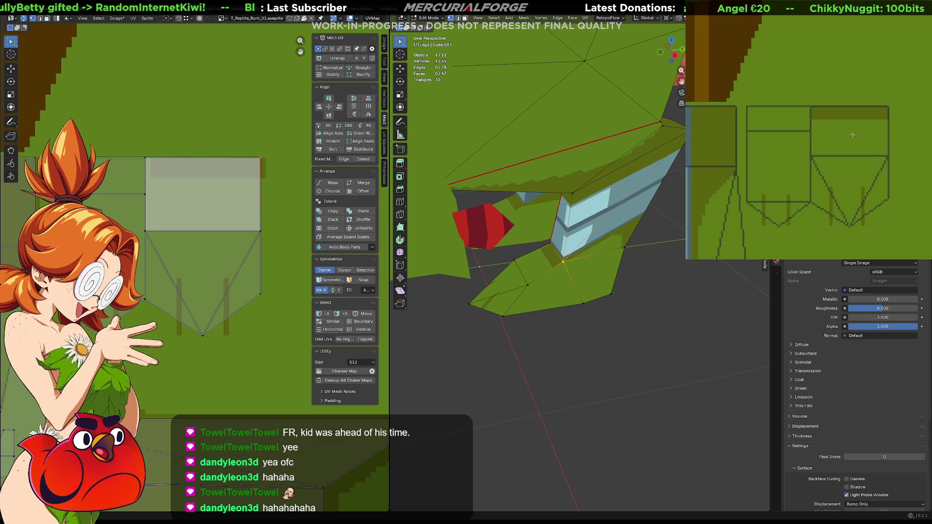
scroll(884, 171, "down", 1)
mouse_move(883, 171)
middle_mouse_down()
mouse_move(833, 118)
mouse_move(828, 128)
middle_mouse_up()
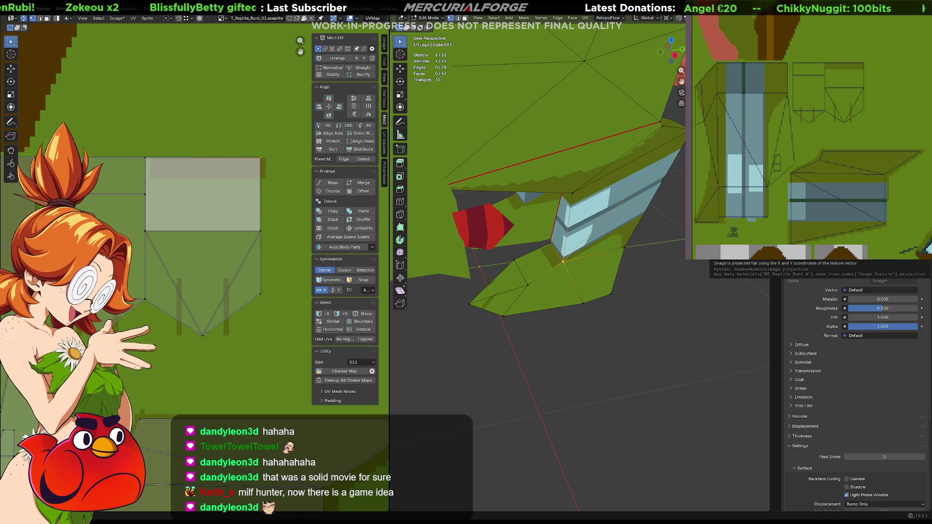
mouse_move(645, 292)
middle_mouse_down()
mouse_move(627, 282)
mouse_move(621, 291)
middle_mouse_up()
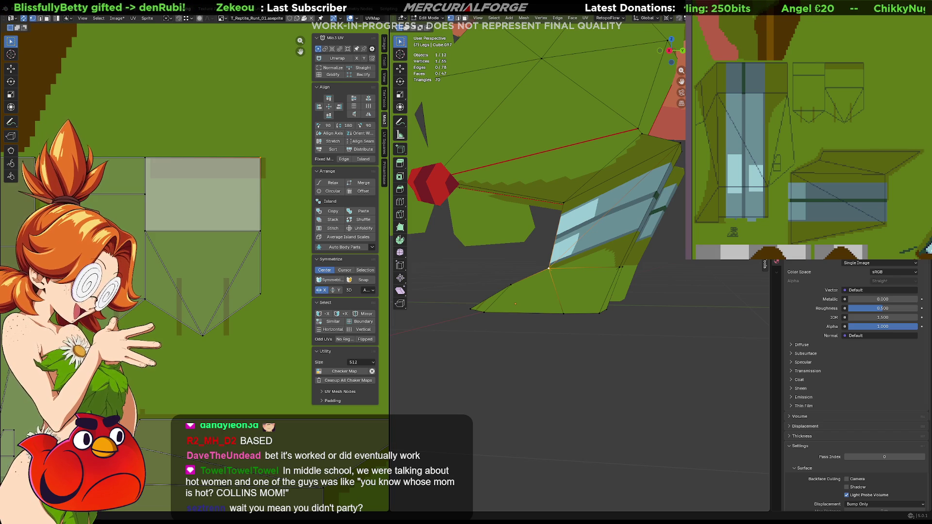
mouse_move(569, 274)
middle_mouse_down("shift")
mouse_move(552, 290)
mouse_move(534, 284)
middle_mouse_up("shift")
scroll(194, 271, "down", 2)
mouse_move(238, 275)
middle_mouse_down()
mouse_move(344, 262)
mouse_move(246, 278)
middle_mouse_up()
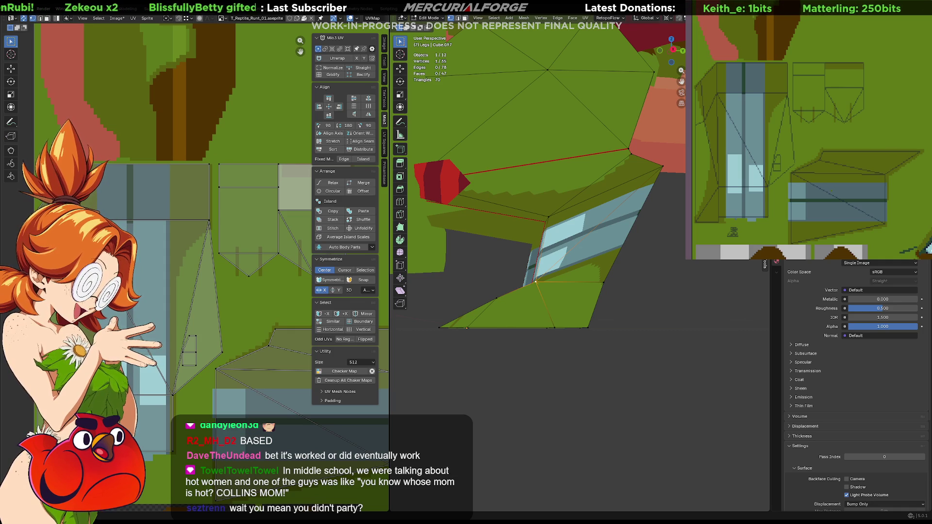
scroll(799, 139, "up", 2)
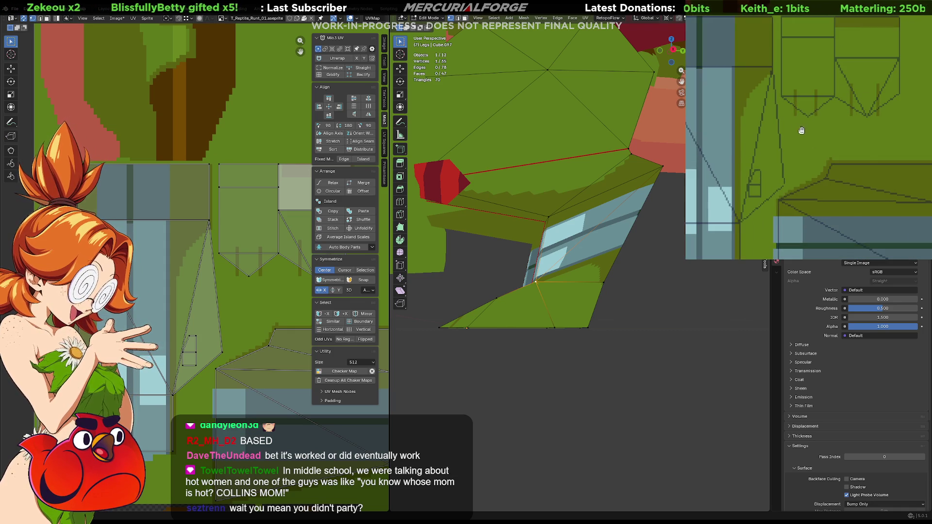
scroll(810, 102, "left", 3, "ctrl")
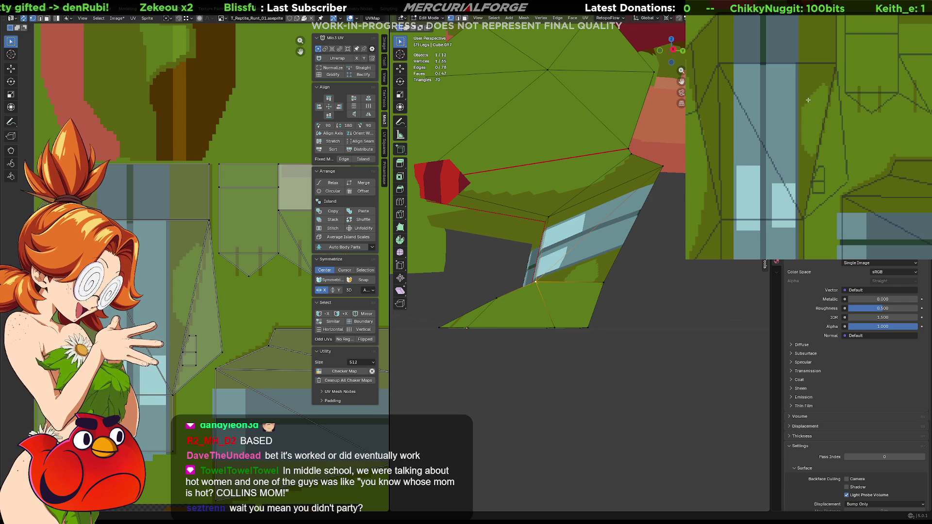
mouse_move(558, 287)
middle_mouse_down()
mouse_move(538, 291)
mouse_move(572, 284)
mouse_move(551, 289)
mouse_move(561, 287)
middle_mouse_up()
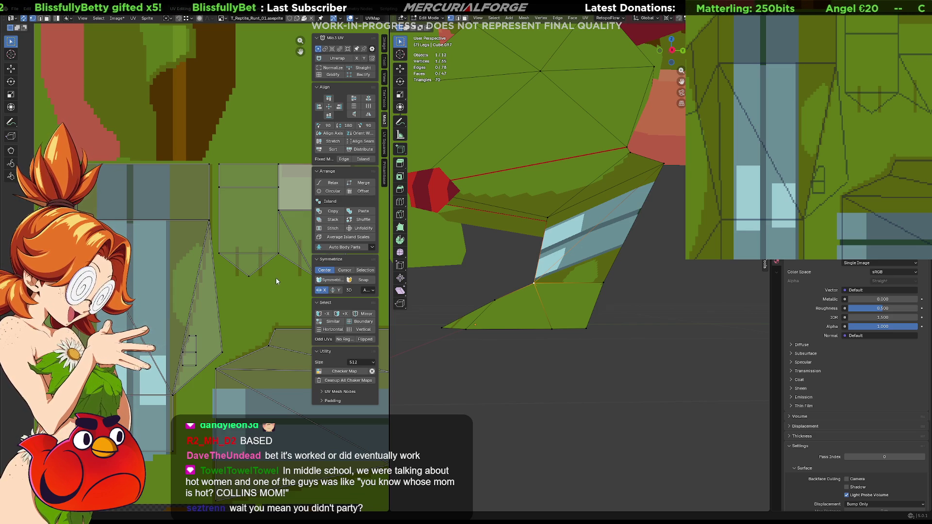
mouse_move(864, 209)
middle_mouse_down()
mouse_move(854, 194)
mouse_move(880, 182)
mouse_move(827, 79)
mouse_move(805, 124)
mouse_move(820, 152)
mouse_move(800, 155)
mouse_move(826, 148)
mouse_move(818, 156)
mouse_move(835, 183)
mouse_move(881, 184)
middle_mouse_up()
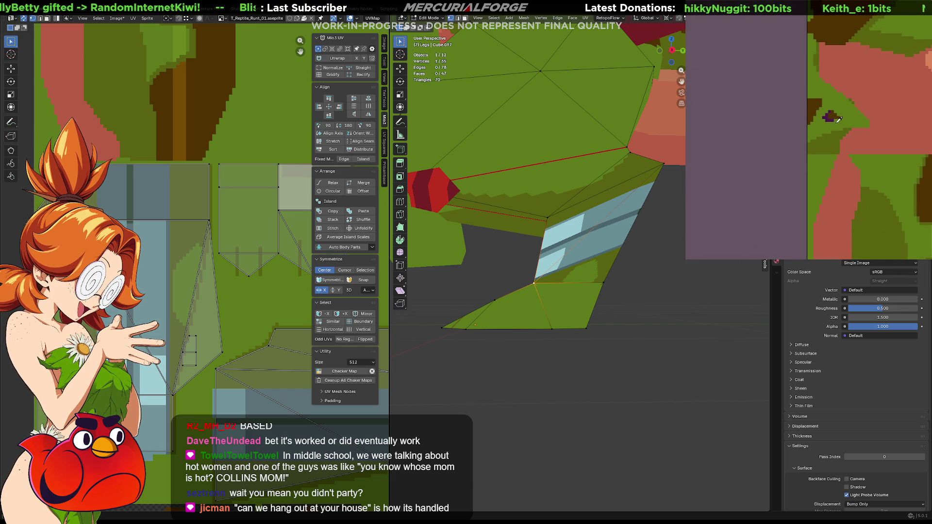
middle_click_drag(835, 114, 798, 46)
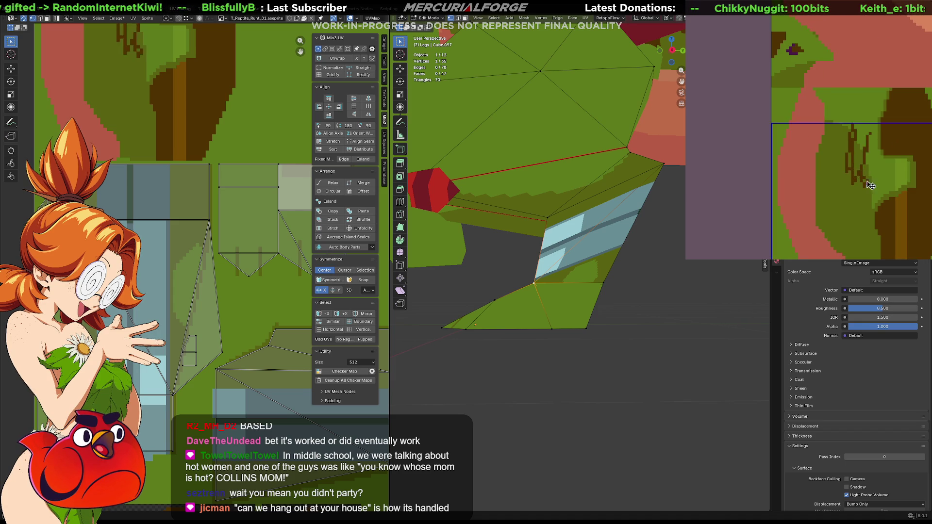
mouse_move(857, 180)
middle_mouse_down()
mouse_move(831, 147)
mouse_move(825, 97)
mouse_move(793, 156)
mouse_move(777, 132)
middle_mouse_up()
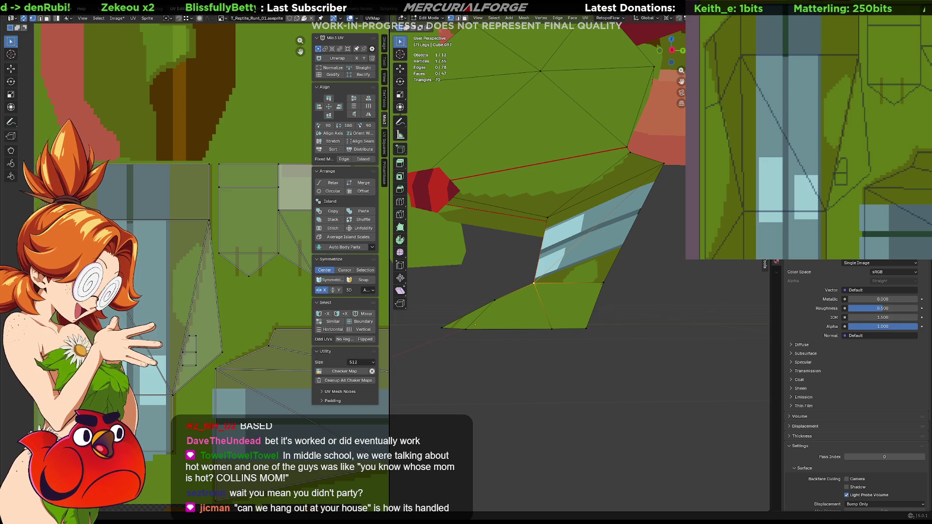
key("alt+Tab")
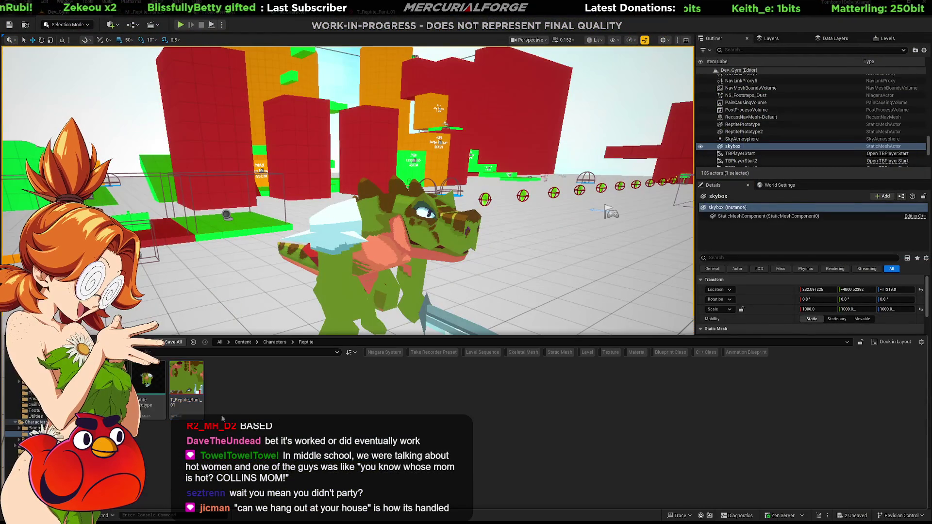
- Open SKM_Tombone from the Tombone folder and orbit close to its foot's toe lines
left_click(29, 439)
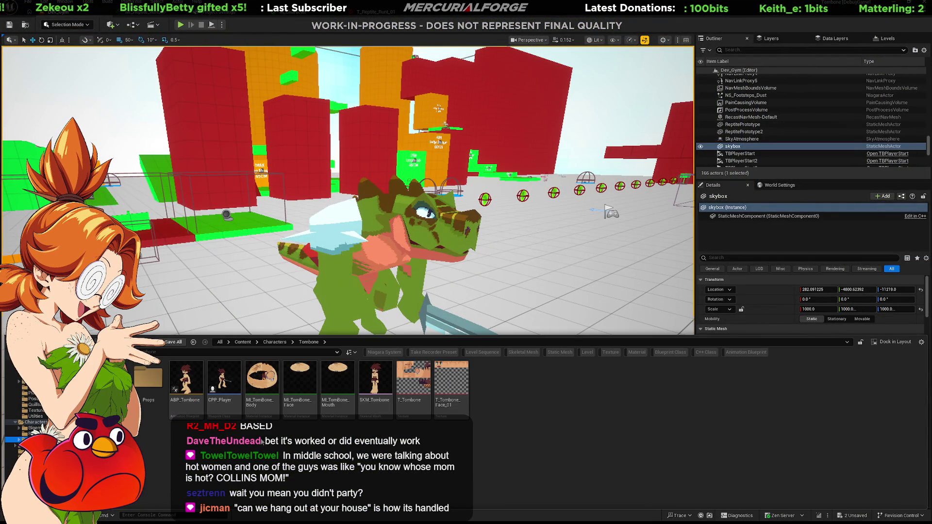
left_click(380, 386)
double_click(381, 386)
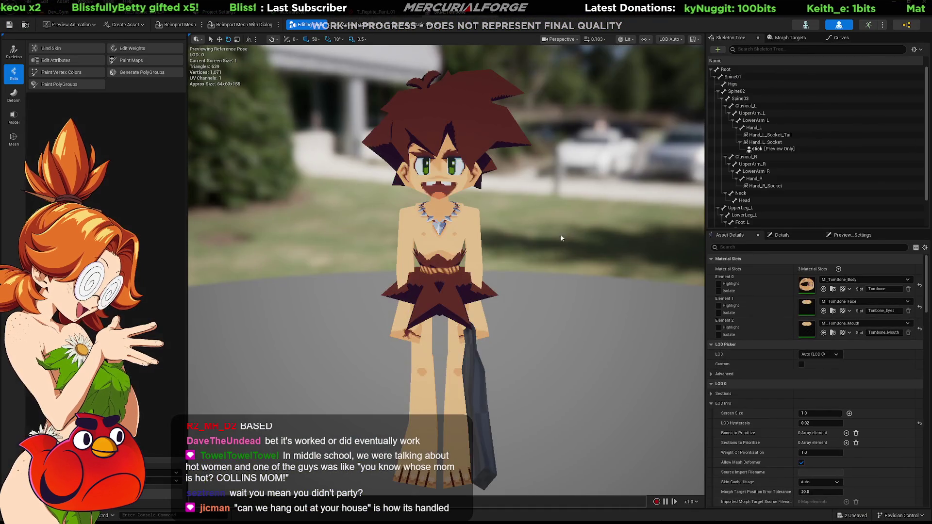
mouse_move(447, 272)
left_mouse_down()
mouse_move(534, 262)
mouse_move(485, 262)
mouse_move(485, 185)
mouse_move(486, 340)
left_mouse_up()
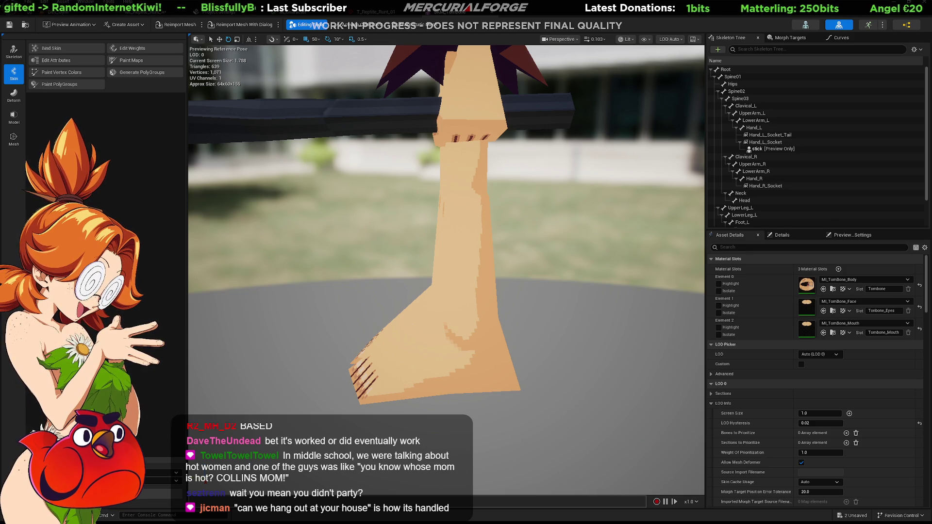
middle_click_drag(485, 262, 485, 311)
mouse_move(447, 262)
right_mouse_down()
mouse_move(447, 209)
mouse_move(446, 272)
mouse_move(446, 253)
right_mouse_up()
middle_click_drag(447, 262, 447, 243)
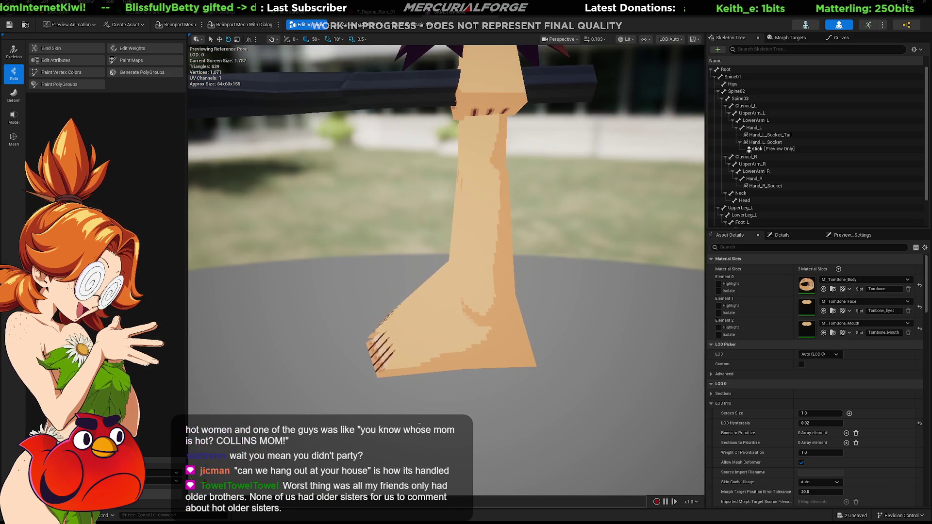
mouse_move(447, 262)
right_mouse_down()
mouse_move(374, 262)
mouse_move(480, 262)
right_mouse_up()
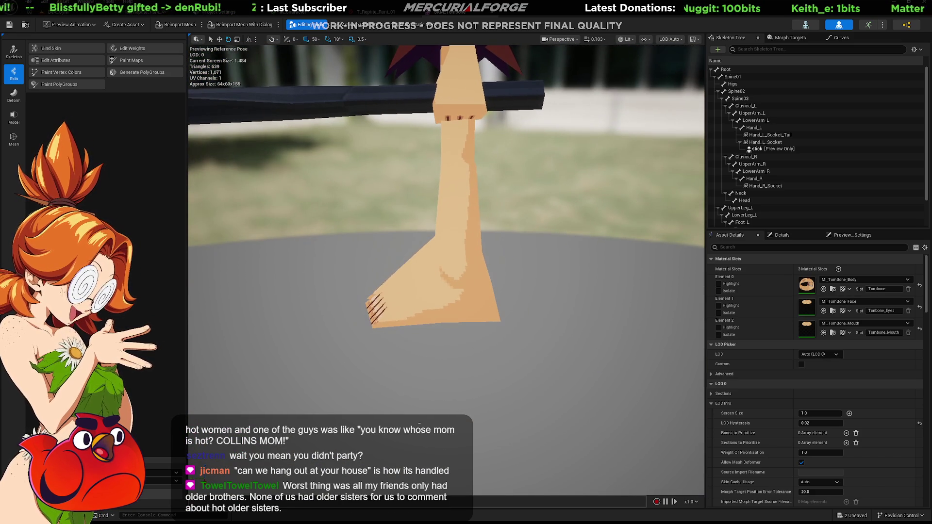
key("alt+Tab")
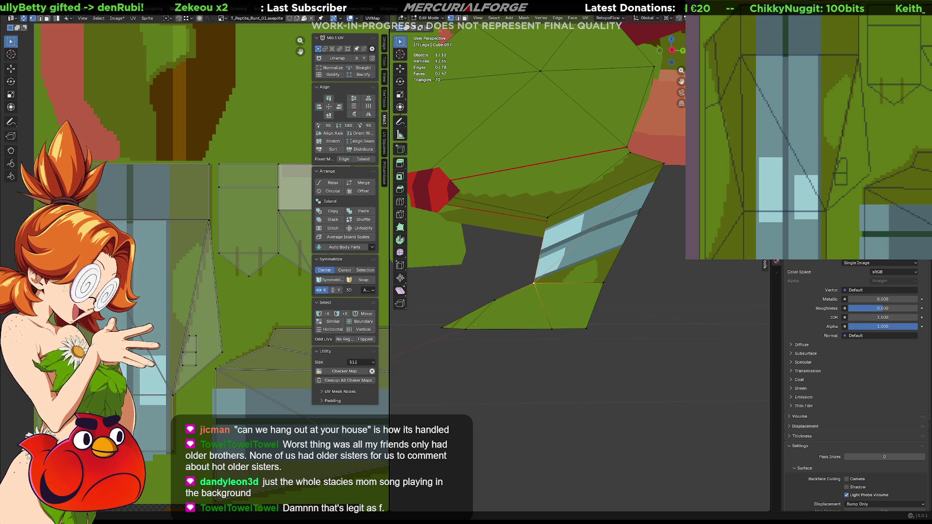
mouse_move(621, 265)
middle_mouse_down()
mouse_move(683, 258)
mouse_move(665, 264)
middle_mouse_up()
left_click(245, 300)
key("F3")
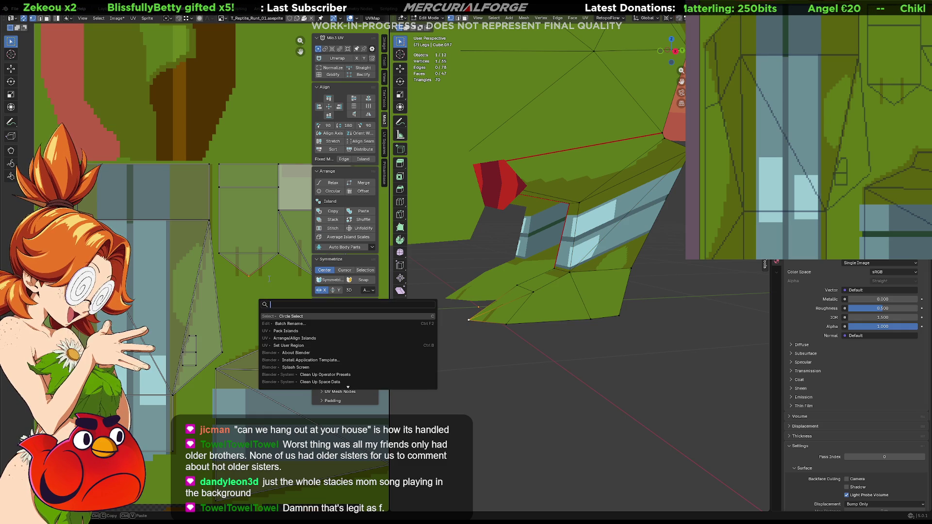
mouse_move(901, 170)
middle_mouse_down()
mouse_move(864, 146)
mouse_move(820, 183)
mouse_move(833, 212)
middle_mouse_up()
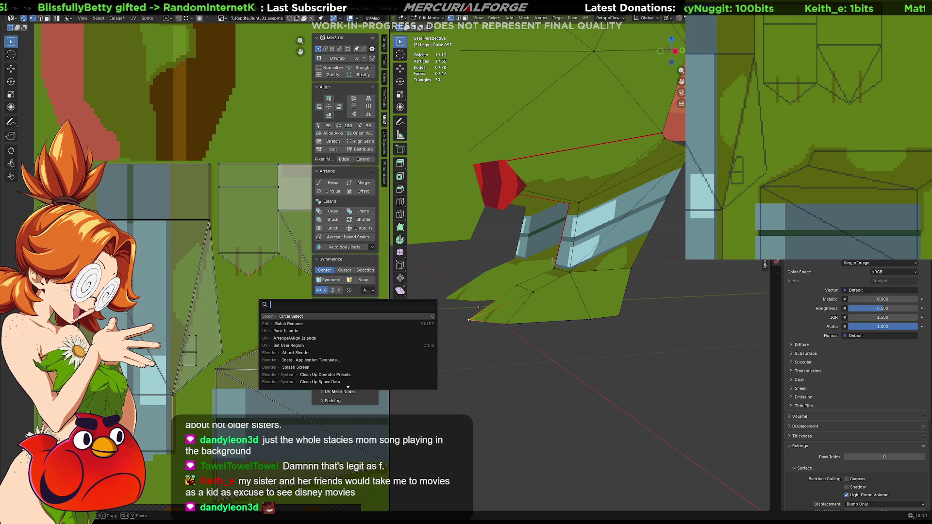
middle_click_drag(672, 333, 670, 321)
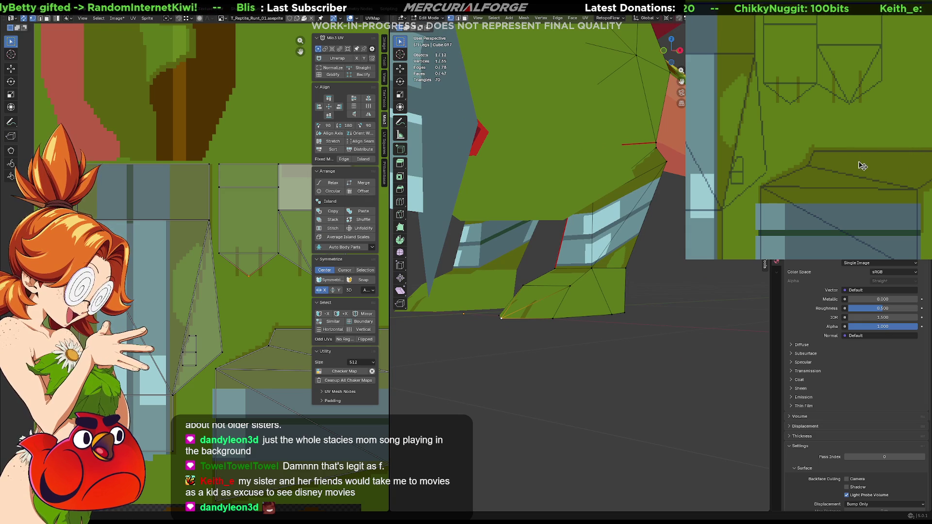
scroll(864, 161, "down", 4)
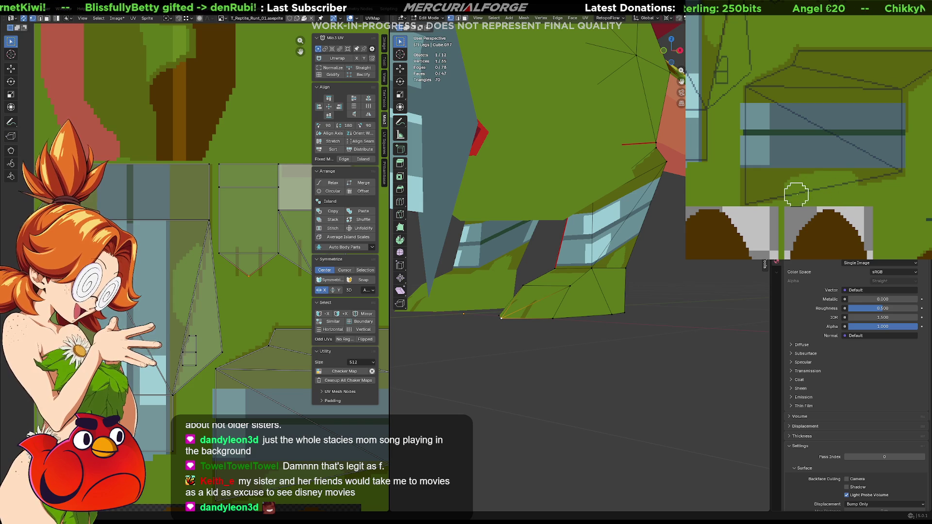
middle_click_drag(670, 194, 660, 197)
mouse_move(493, 267)
middle_mouse_down()
mouse_move(481, 268)
mouse_move(493, 267)
middle_mouse_up()
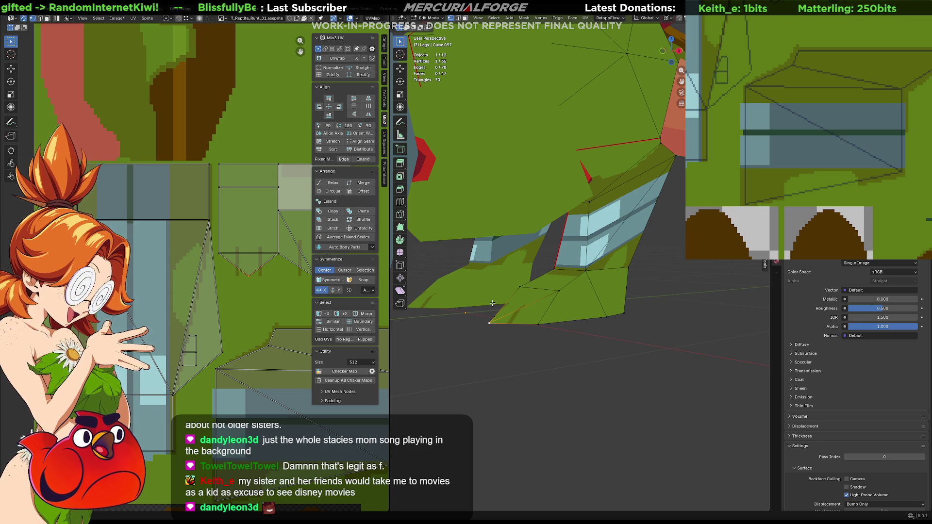
mouse_move(563, 335)
middle_mouse_down()
mouse_move(644, 325)
mouse_move(529, 322)
mouse_move(500, 340)
mouse_move(483, 333)
mouse_move(505, 333)
mouse_move(549, 308)
mouse_move(531, 299)
middle_mouse_up()
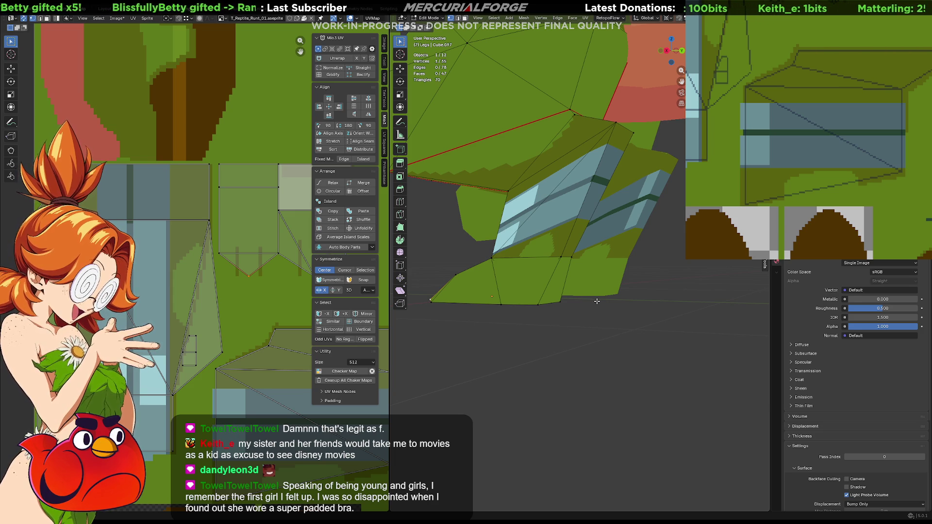
- Recheck the foot, then switch the Legs object to Object Mode and view the textured legs
middle_click_drag(595, 296, 589, 326)
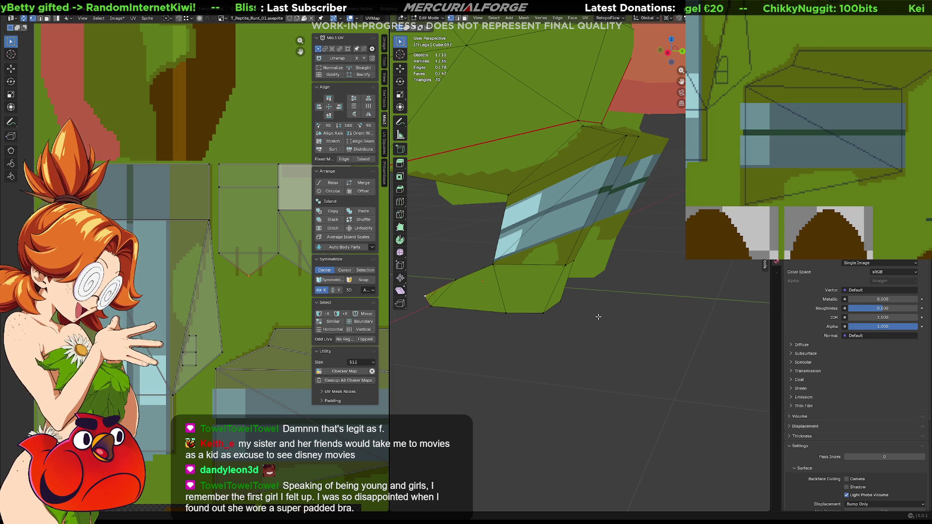
middle_click_drag(563, 308, 549, 306)
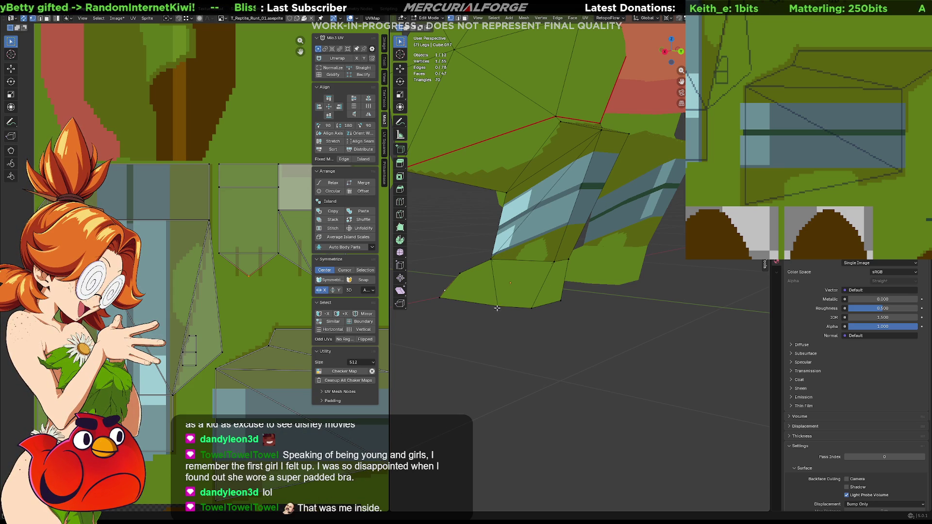
key("Tab")
scroll(505, 310, "up", 3)
middle_click_drag(280, 358, 195, 271)
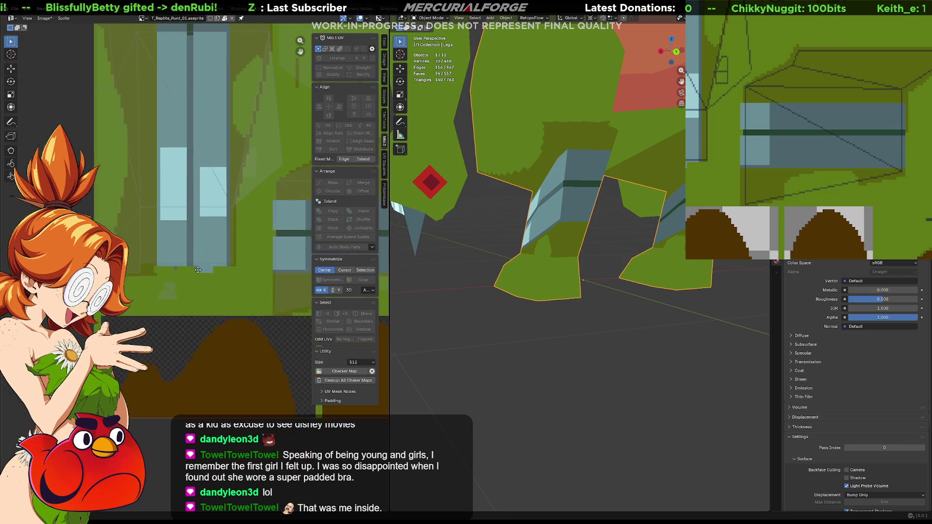
scroll(195, 271, "up", 4)
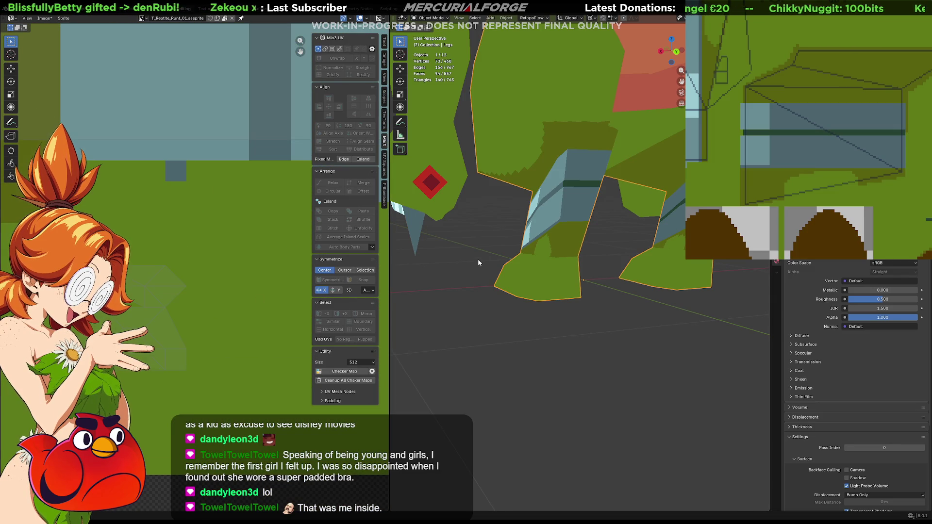
middle_click_drag(478, 263, 534, 234)
scroll(566, 318, "up", 6)
- Enter Edit Mode on the Legs mesh and select a first face beneath the leg
mouse_move(566, 319)
middle_mouse_down()
mouse_move(595, 239)
mouse_move(622, 277)
mouse_move(624, 302)
mouse_move(611, 306)
middle_mouse_up()
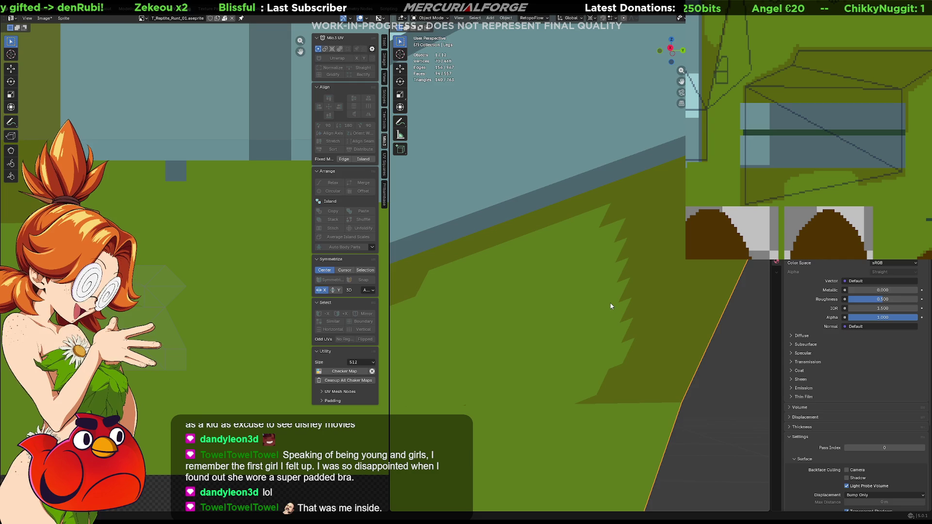
key("Tab")
scroll(583, 335, "down", 5)
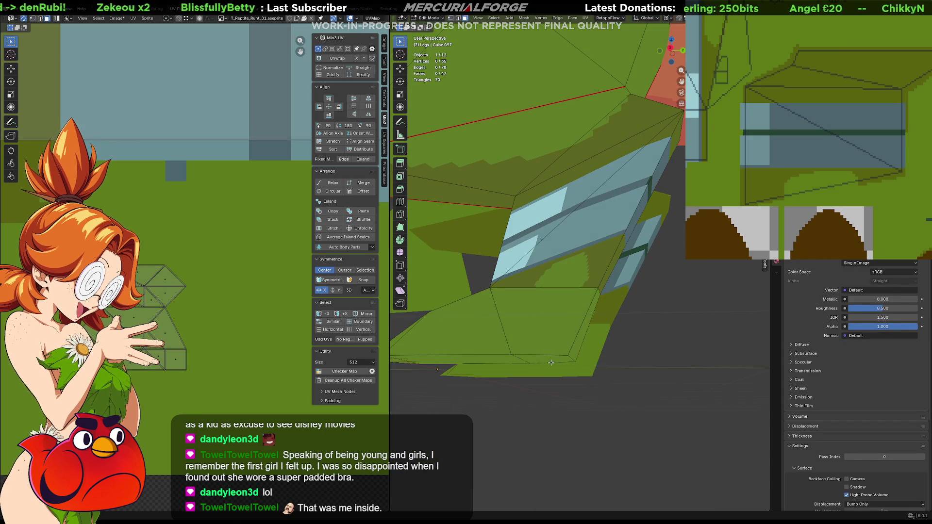
left_click(546, 335)
key("l")
left_click(546, 335)
middle_click_drag(546, 335, 569, 327)
scroll(537, 329, "up", 5)
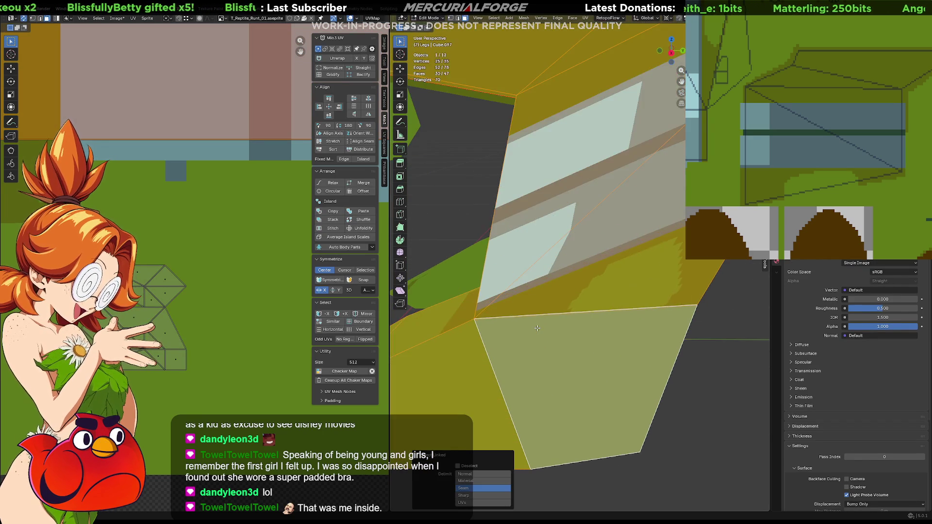
mouse_move(567, 341)
middle_mouse_down()
mouse_move(487, 374)
mouse_move(534, 301)
mouse_move(553, 311)
mouse_move(652, 267)
middle_mouse_up()
- Add six more faces under the leg to the selection
left_click(488, 375, "shift")
left_click(534, 340, "shift")
left_click(507, 327, "shift")
left_click(669, 320, "shift")
left_click(611, 325, "shift")
left_click(548, 314, "shift")
- Add the remaining faces on the other side to complete the 13-face selection
middle_click_drag(600, 208, 637, 309)
left_click(735, 321, "shift")
left_click(589, 310, "shift")
left_click(542, 292, "shift")
left_click(494, 264, "shift")
mouse_move(506, 221)
middle_mouse_down()
mouse_move(593, 344)
mouse_move(656, 341)
middle_mouse_up()
left_click(593, 345, "shift")
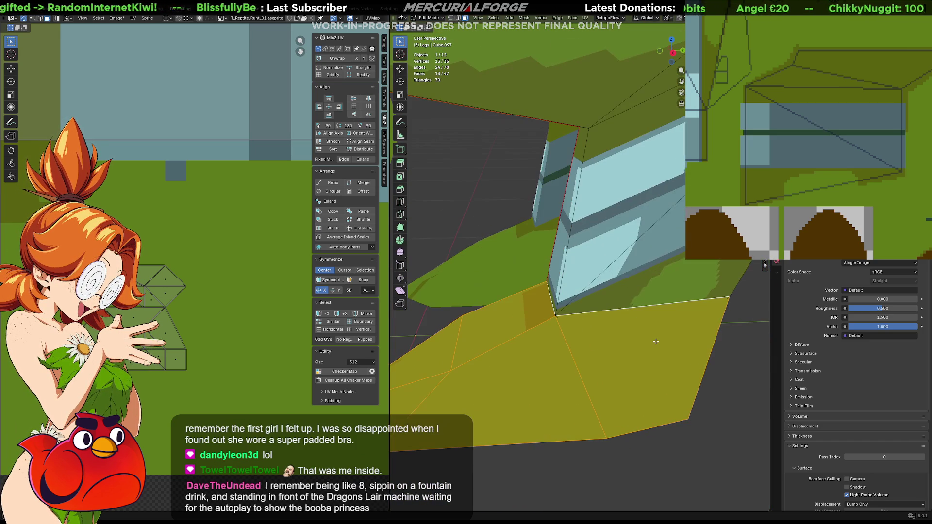
- Separate the selected faces into a new object, then select the Legs object in Object Mode
key("p")
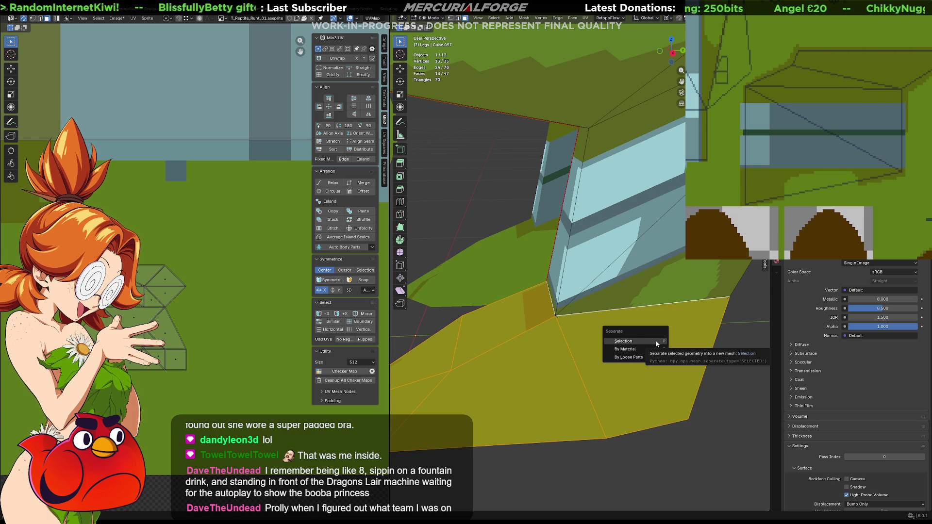
left_click(655, 341)
key("Tab")
left_click(639, 357)
- Isolate the Legs object in local view and enter Edit Mode on it
mouse_move(636, 218)
middle_mouse_down()
mouse_move(626, 275)
mouse_move(631, 258)
middle_mouse_up()
key("slash")
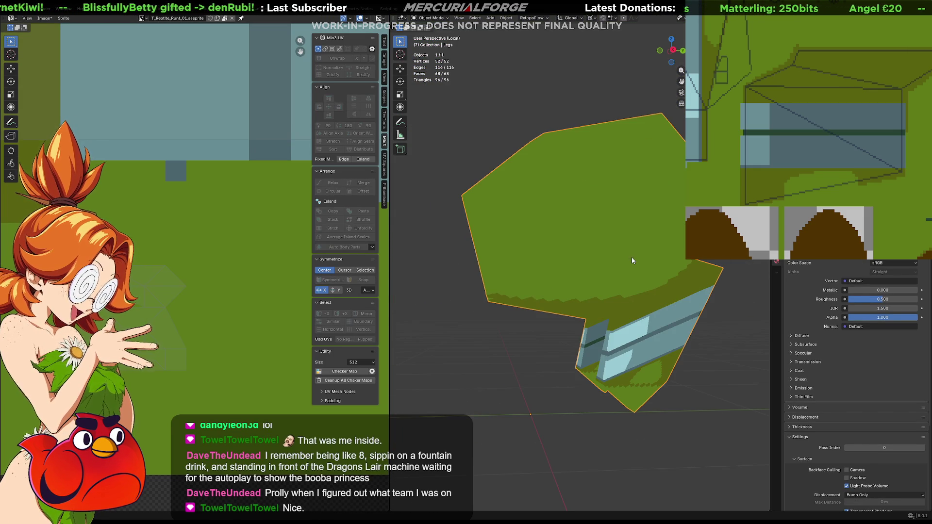
mouse_move(635, 403)
middle_mouse_down()
mouse_move(578, 196)
mouse_move(555, 239)
mouse_move(557, 304)
mouse_move(572, 273)
mouse_move(560, 273)
mouse_move(543, 232)
middle_mouse_up()
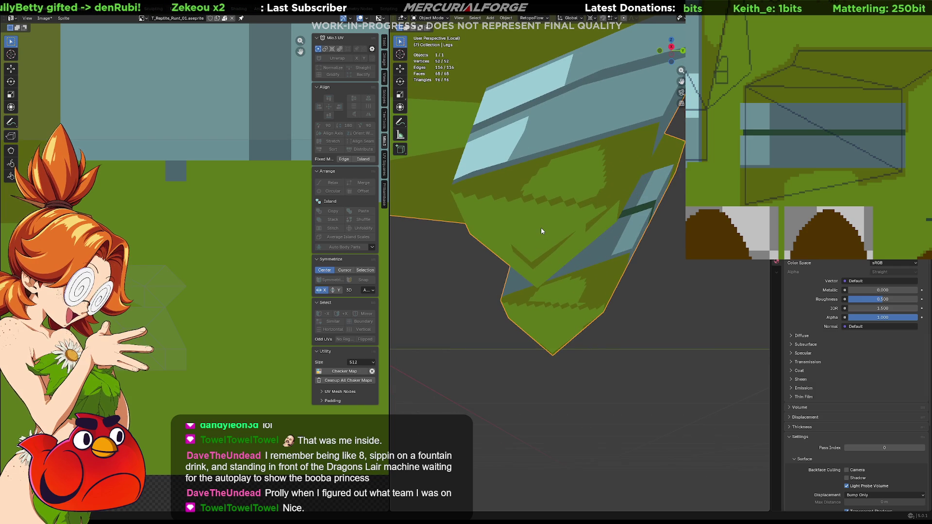
key("Tab")
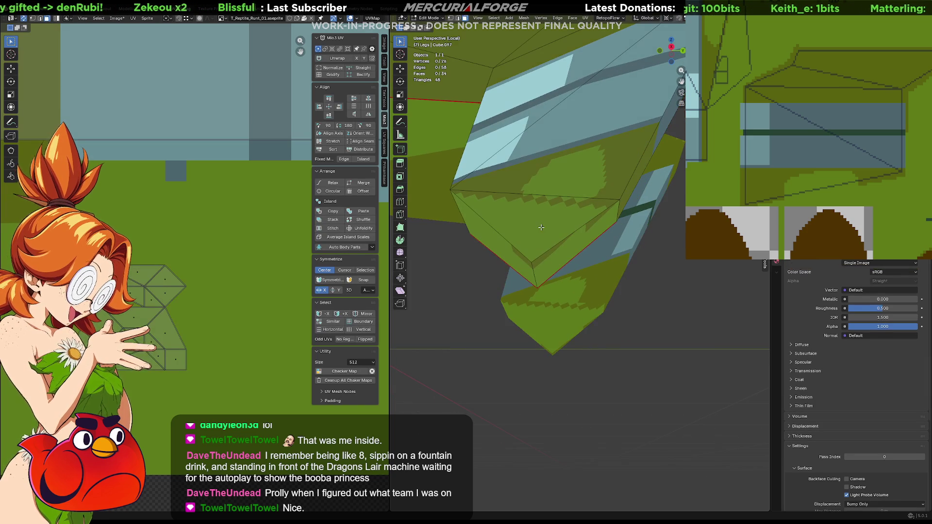
- Select four flat faces under the leg and frame them in the UV editor
left_click(508, 261)
left_click(509, 262, "shift")
left_click(510, 269, "shift")
mouse_move(509, 269)
middle_mouse_down()
mouse_move(493, 306)
mouse_move(476, 291)
middle_mouse_up()
left_click(493, 306, "shift")
key("KP_Decimal")
scroll(205, 256, "up", 3)
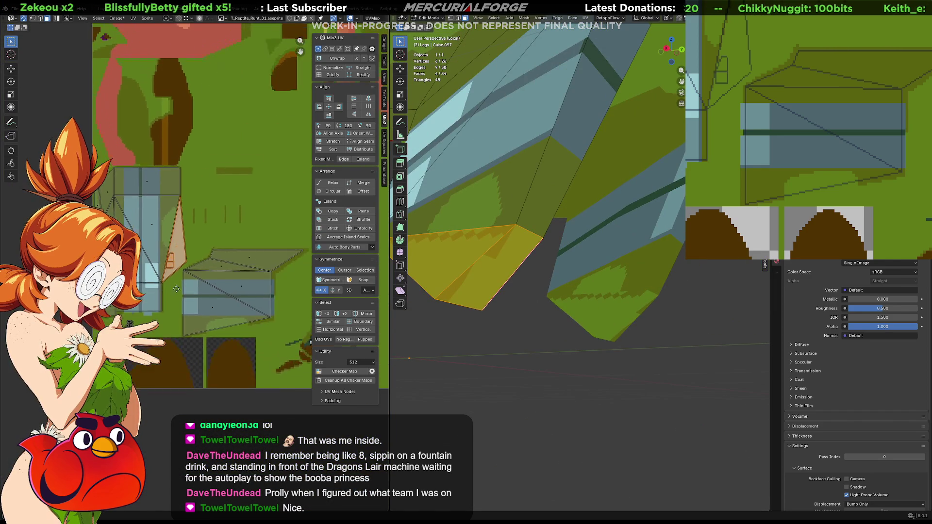
- Unwrap the faces Angle Based, then shrink and move the island onto a small texture spot
key("u")
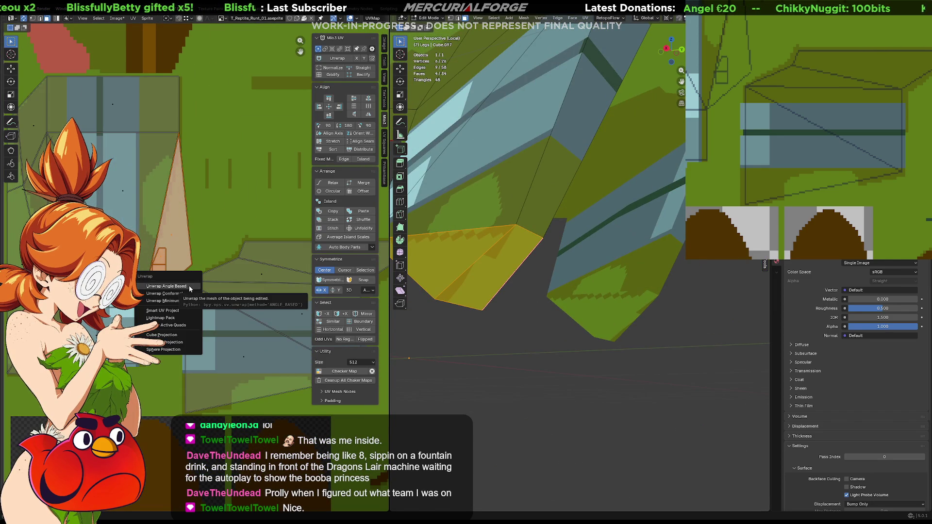
key("g")
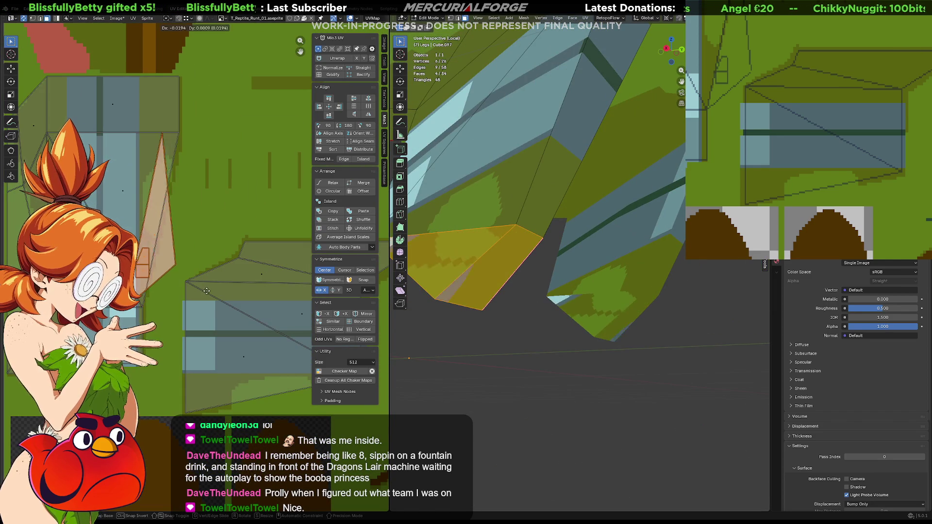
left_click(250, 284)
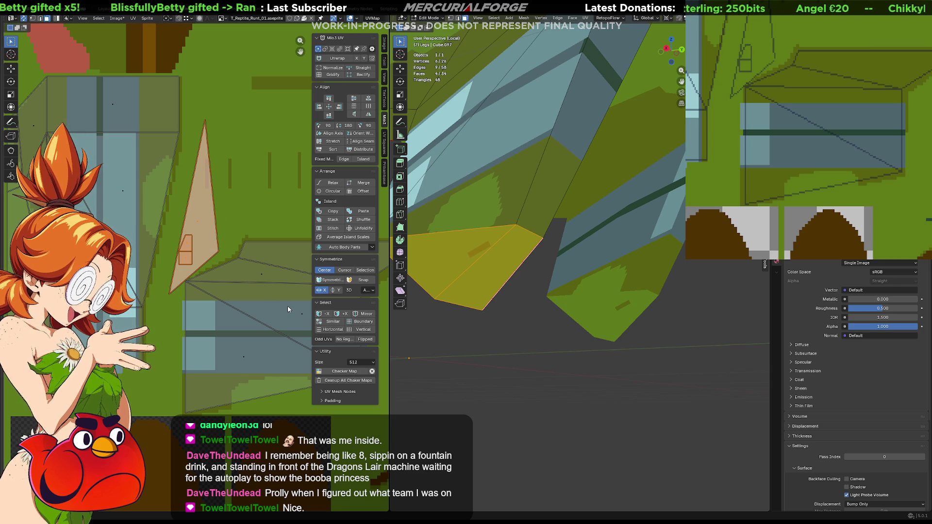
key("s")
left_click(219, 228)
key("g")
left_click(187, 118)
- Return to Object Mode, exit local view, and select and frame the Legs.001 plate
left_click(622, 360)
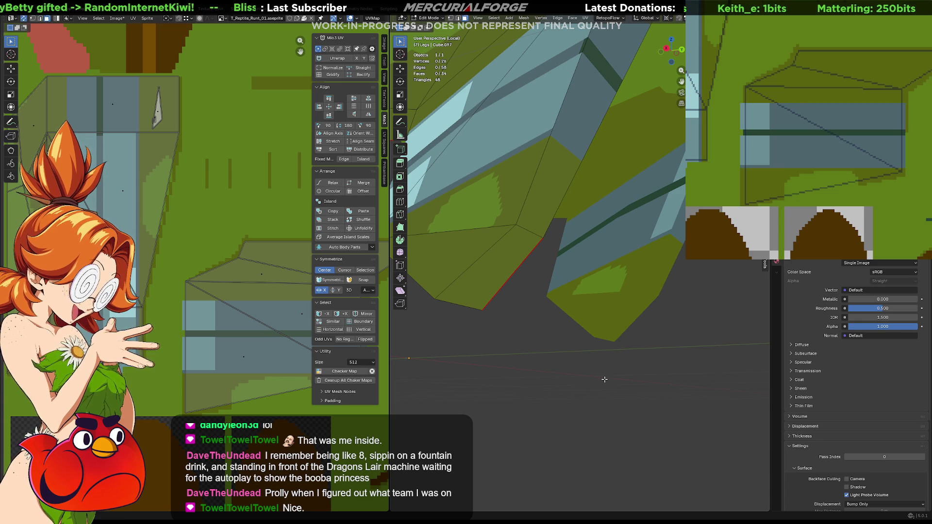
key("ctrl+h")
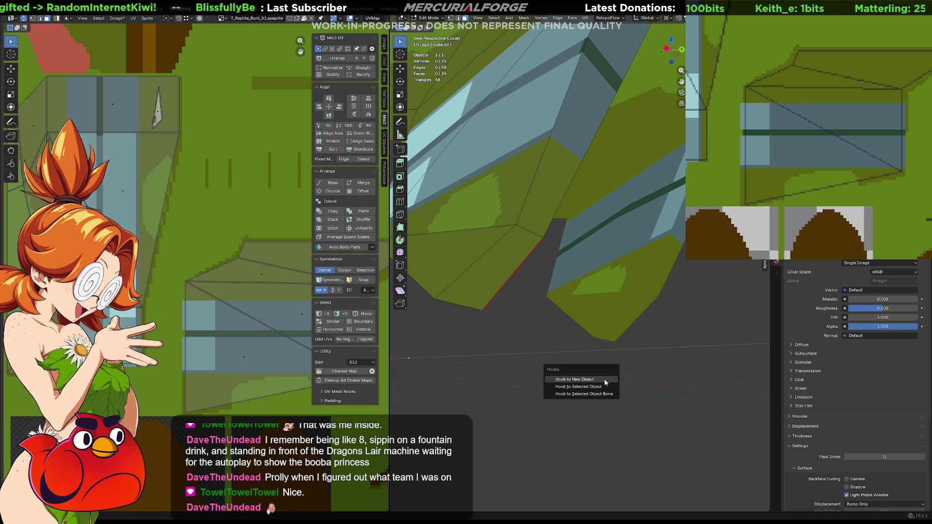
key("Tab")
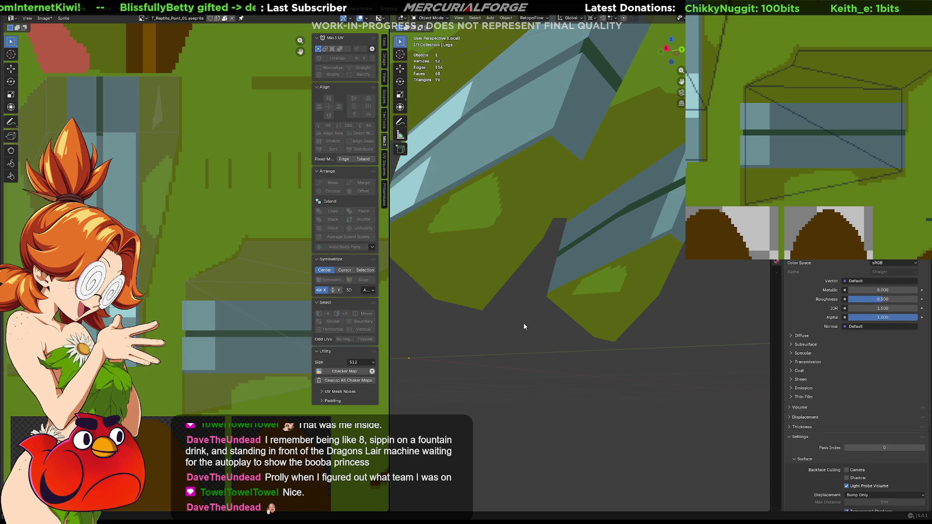
key("KP_Divide")
left_click(566, 316)
key("KP_Decimal")
mouse_move(637, 355)
middle_mouse_down()
mouse_move(649, 352)
mouse_move(643, 369)
mouse_move(597, 360)
middle_mouse_up()
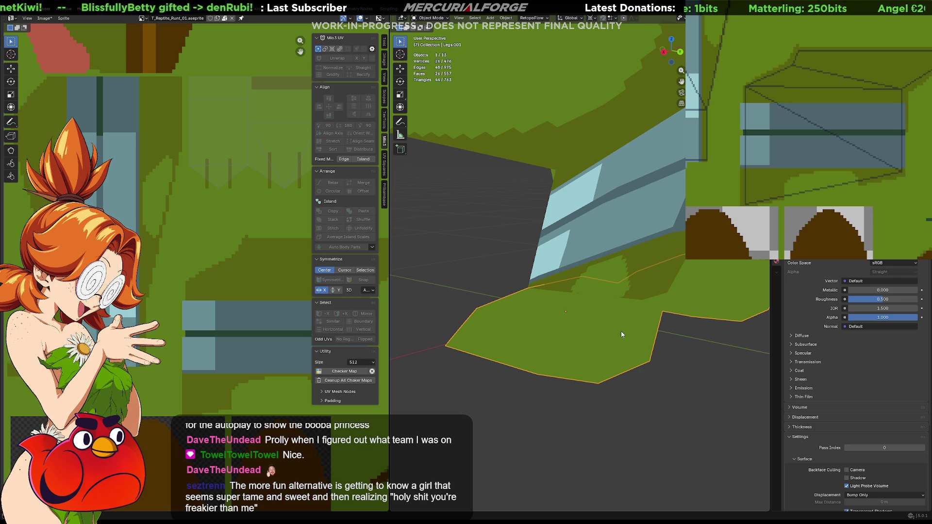
- Select three Legs.001 plane faces to see their UVs, then zoom Aseprite to that atlas area
mouse_move(610, 284)
middle_mouse_down()
mouse_move(601, 318)
mouse_move(607, 296)
middle_mouse_up()
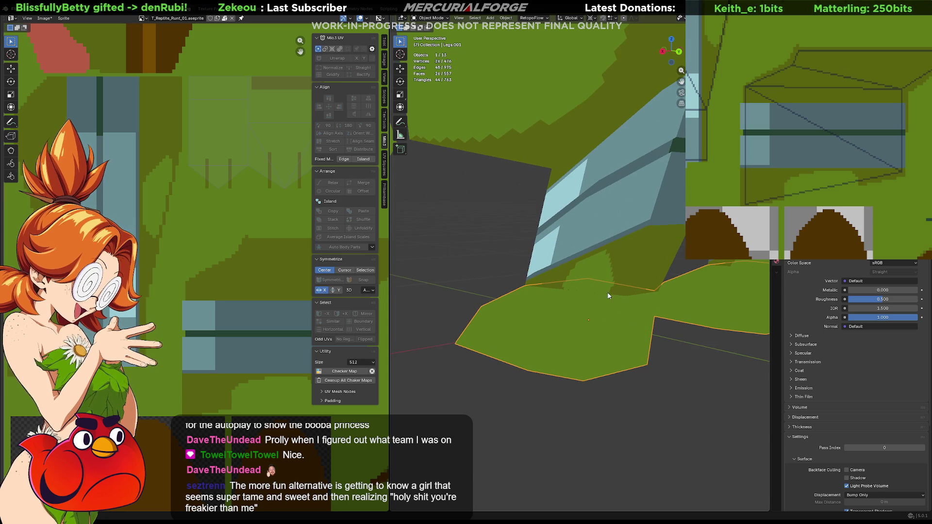
key("Tab")
left_click(631, 340)
mouse_move(631, 339)
middle_mouse_down()
mouse_move(623, 299)
mouse_move(576, 260)
mouse_move(582, 242)
middle_mouse_up()
left_click(592, 228, "shift")
left_click(563, 311, "shift")
mouse_move(563, 311)
middle_mouse_down()
mouse_move(578, 324)
mouse_move(575, 278)
mouse_move(620, 275)
middle_mouse_up()
key("Tab")
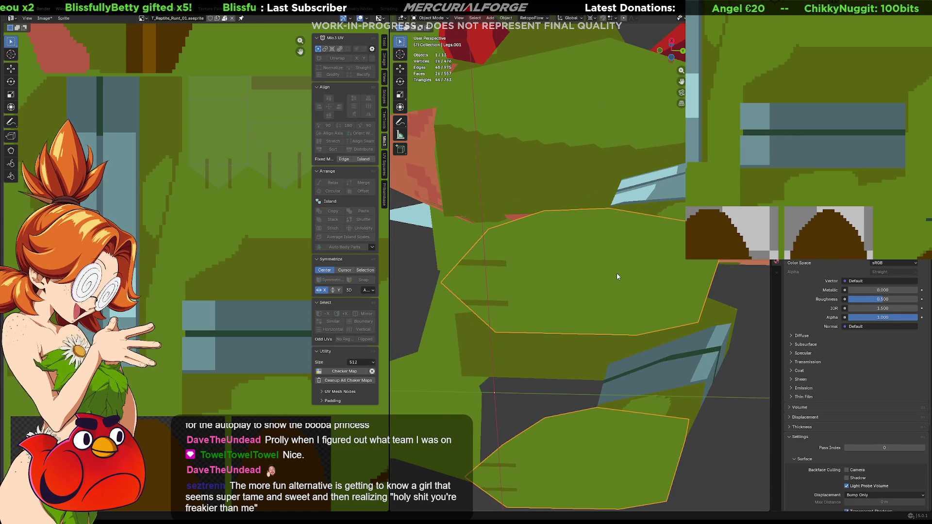
scroll(805, 174, "up", 5)
middle_click_drag(805, 173, 830, 144)
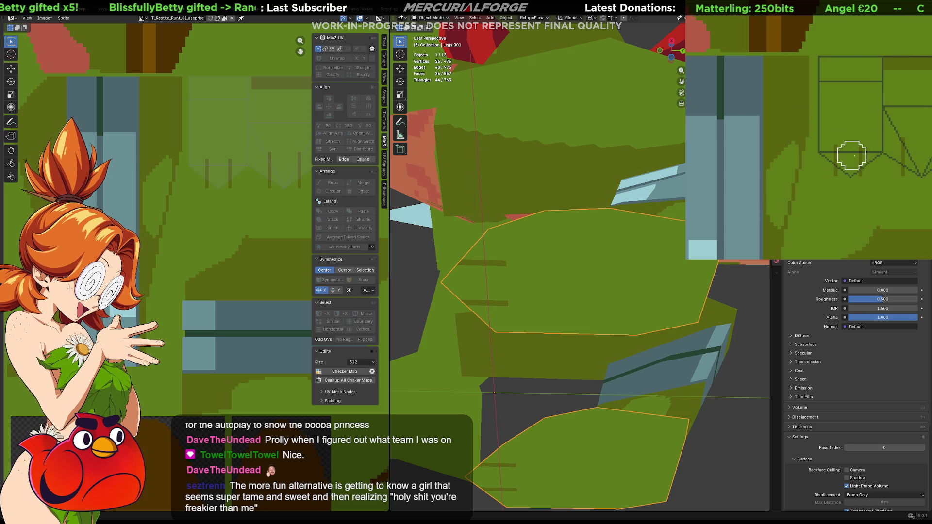
- Pencil dark vertical toe and claw stripes onto the first foot panel
left_click_drag(860, 146, 860, 175)
left_click_drag(835, 146, 836, 175)
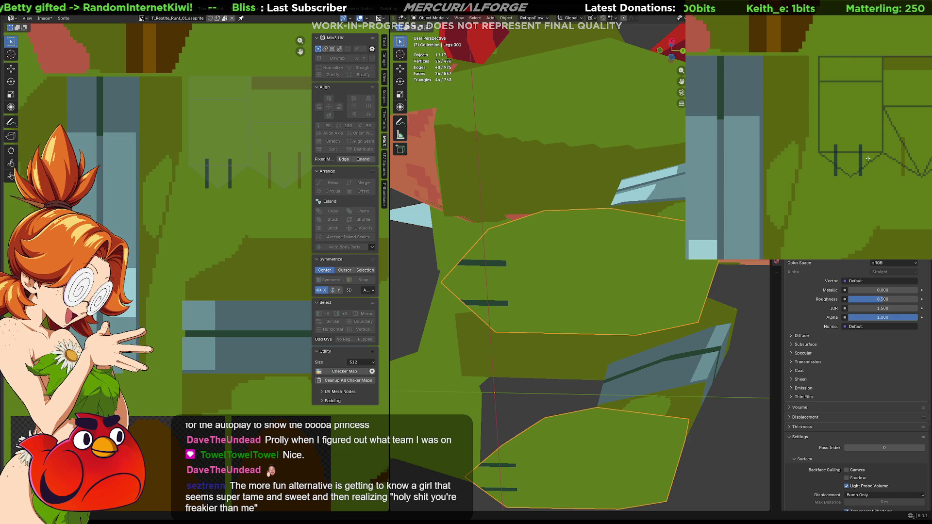
scroll(856, 177, "up", 1)
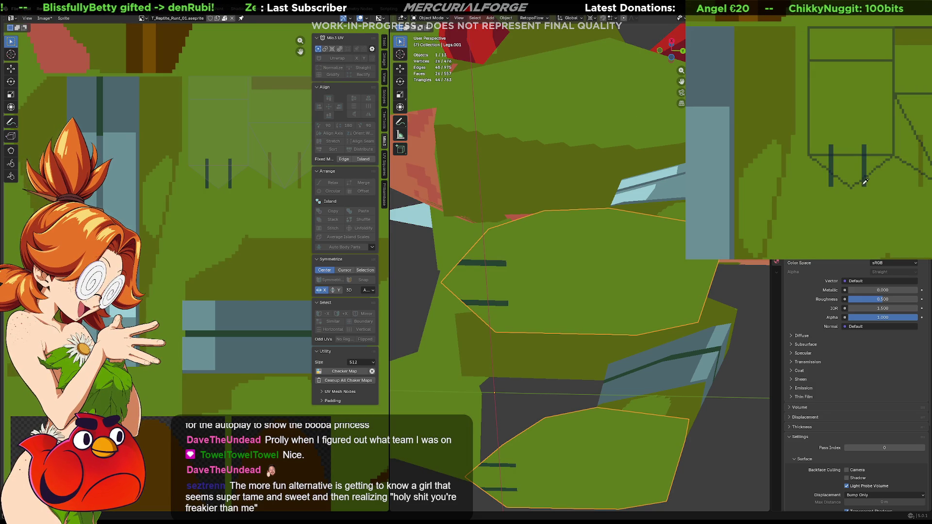
mouse_move(859, 184)
left_mouse_down()
mouse_move(859, 157)
mouse_move(869, 187)
mouse_move(835, 181)
mouse_move(828, 150)
mouse_move(826, 187)
left_mouse_up()
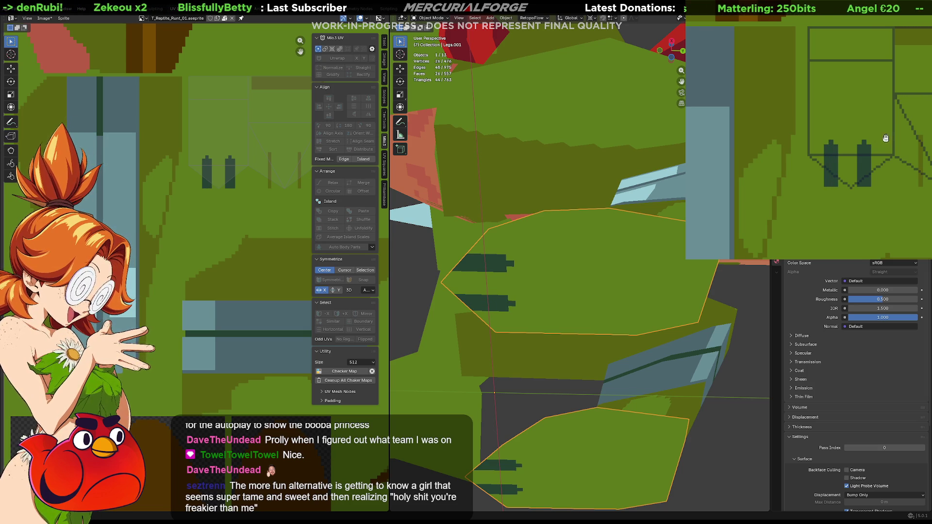
middle_click_drag(920, 167, 827, 165)
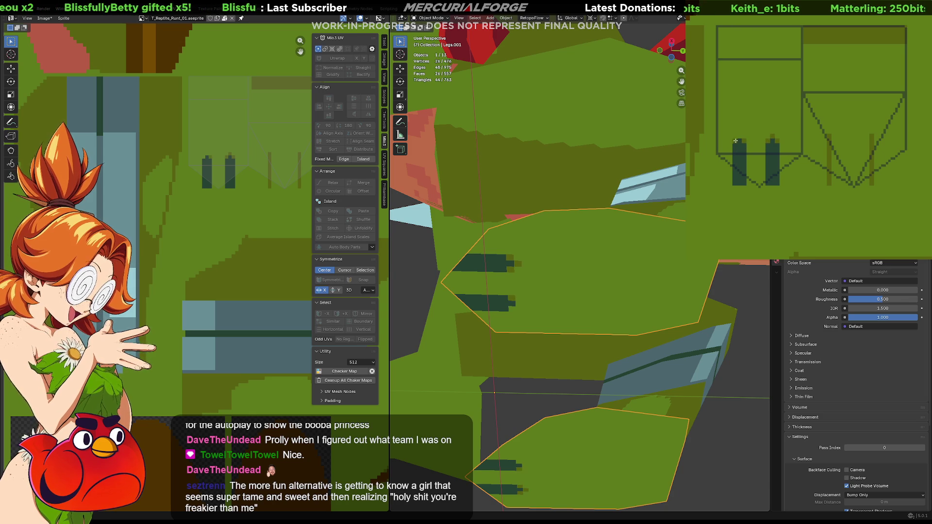
left_click_drag(748, 144, 749, 184)
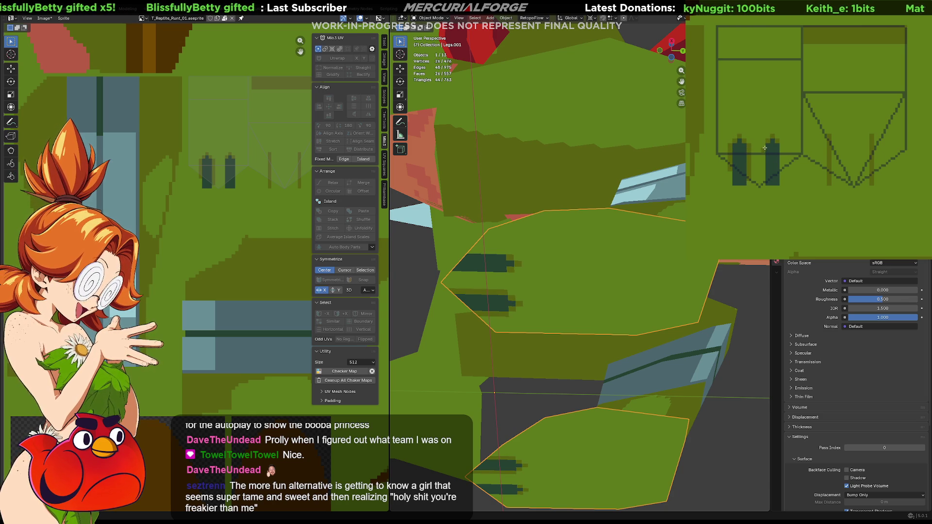
left_click_drag(764, 145, 763, 186)
left_click_drag(781, 144, 780, 184)
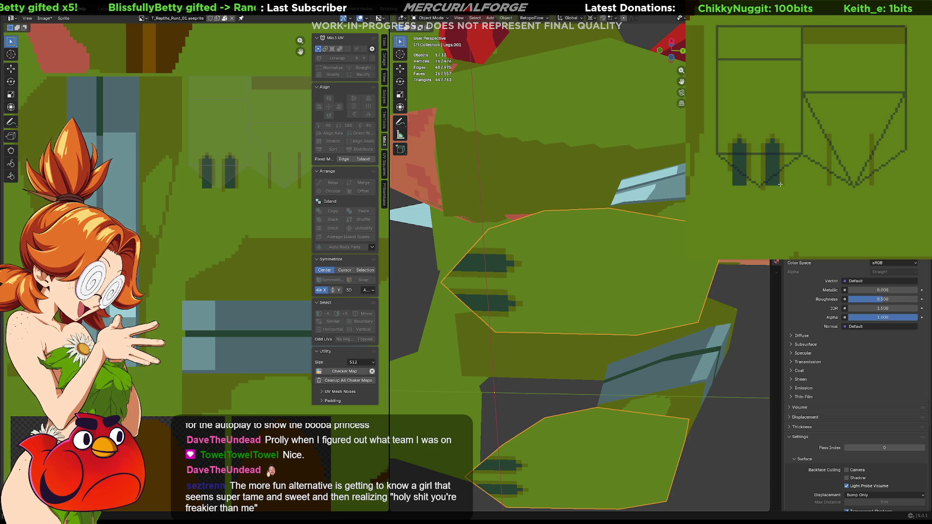
- Thin the dark claws by repainting their outer columns green, checking the foot in Blender
mouse_move(530, 246)
middle_mouse_down()
mouse_move(600, 258)
mouse_move(602, 272)
mouse_move(589, 254)
middle_mouse_up()
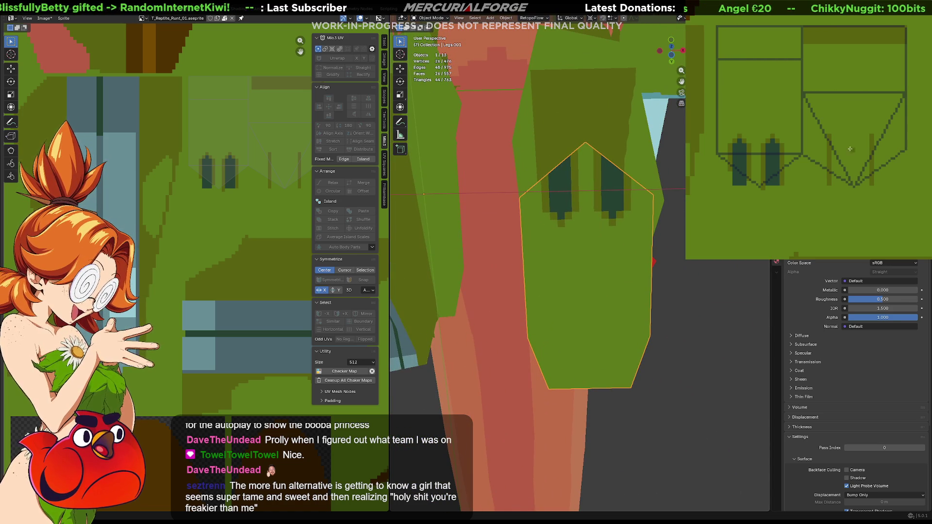
mouse_move(777, 145)
left_mouse_down()
mouse_move(778, 187)
mouse_move(768, 154)
mouse_move(768, 186)
left_mouse_up()
left_click_drag(744, 145, 744, 186)
left_click_drag(735, 145, 735, 187)
left_click_drag(748, 140, 748, 179)
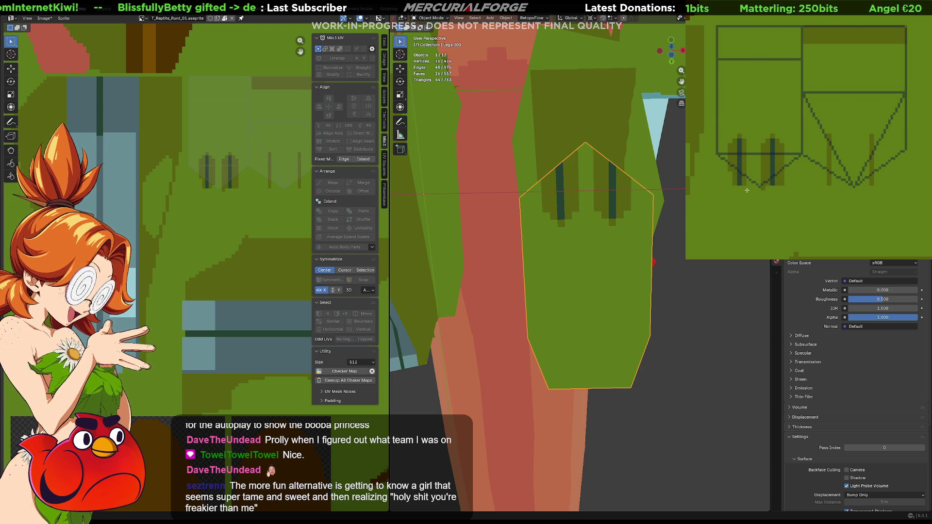
left_click_drag(731, 140, 731, 167)
mouse_move(762, 140)
left_mouse_down()
mouse_move(762, 186)
mouse_move(782, 187)
left_mouse_up()
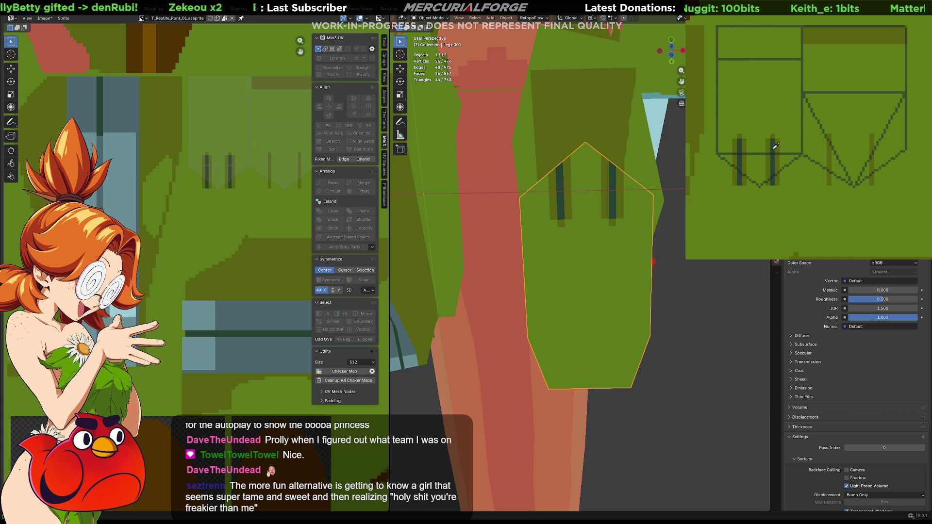
mouse_move(573, 223)
middle_mouse_down()
mouse_move(568, 276)
mouse_move(578, 275)
mouse_move(568, 289)
middle_mouse_up()
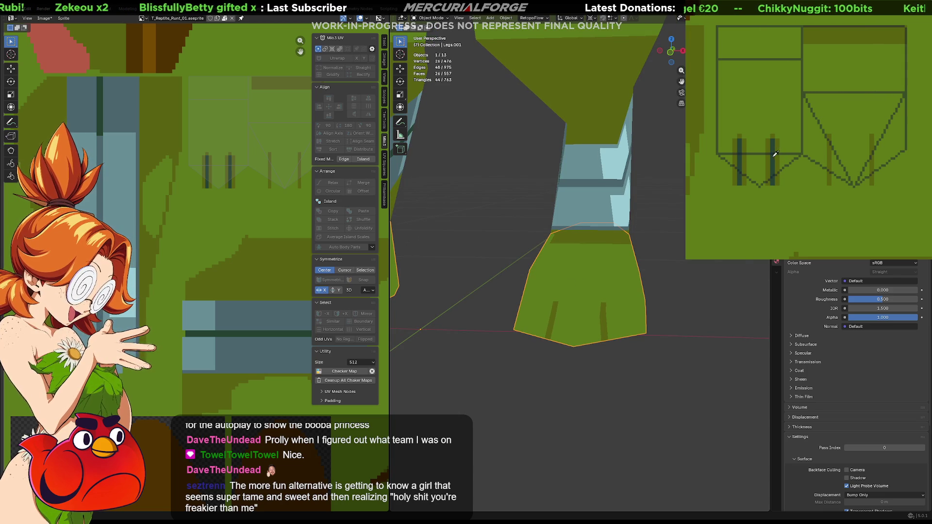
- Draw two dark toe stripes on the second foot, joined by a crossbar and a bottom line
left_click_drag(829, 137, 829, 184)
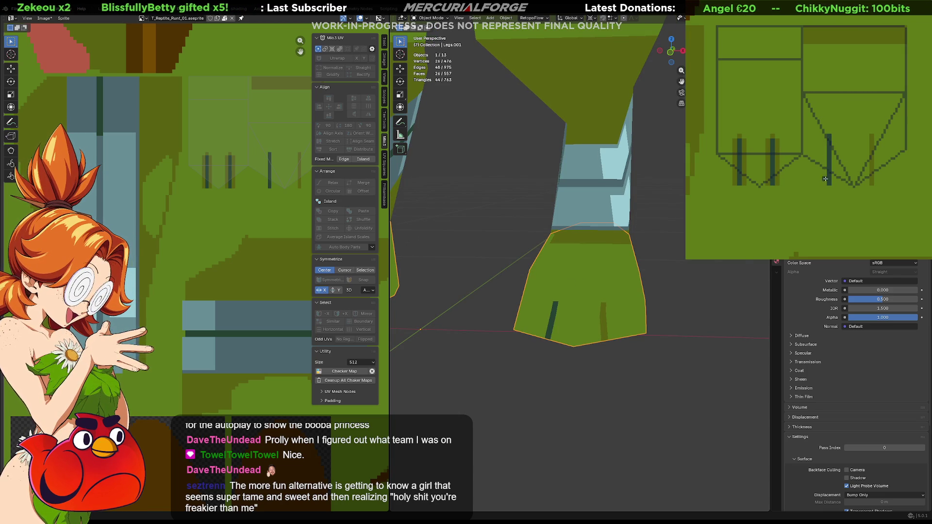
left_click_drag(872, 142, 872, 183)
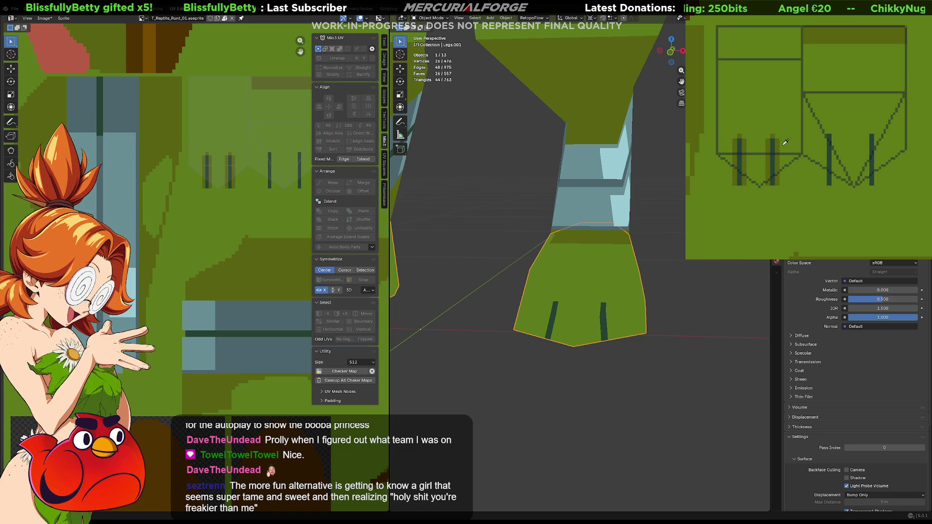
left_click_drag(827, 135, 825, 184)
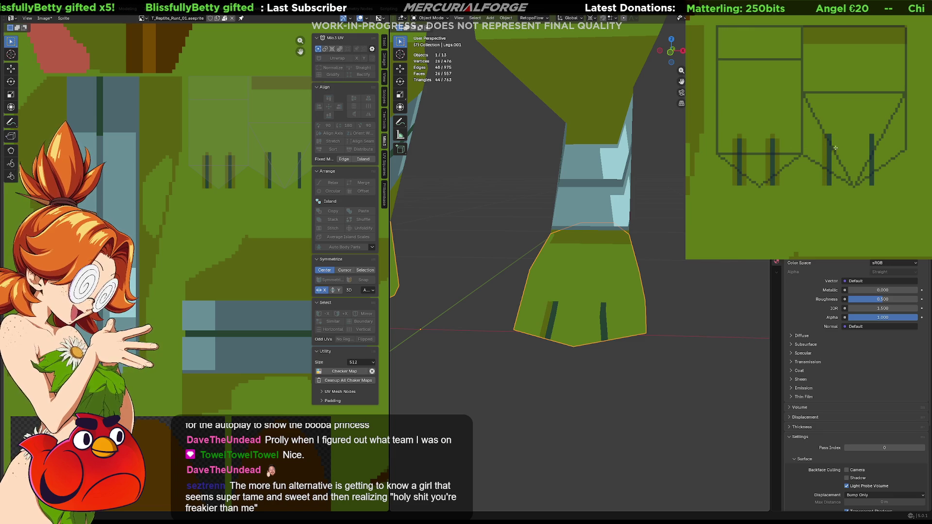
left_click_drag(833, 136, 833, 184)
mouse_move(868, 134)
left_mouse_down()
mouse_move(868, 185)
mouse_move(873, 133)
left_mouse_up()
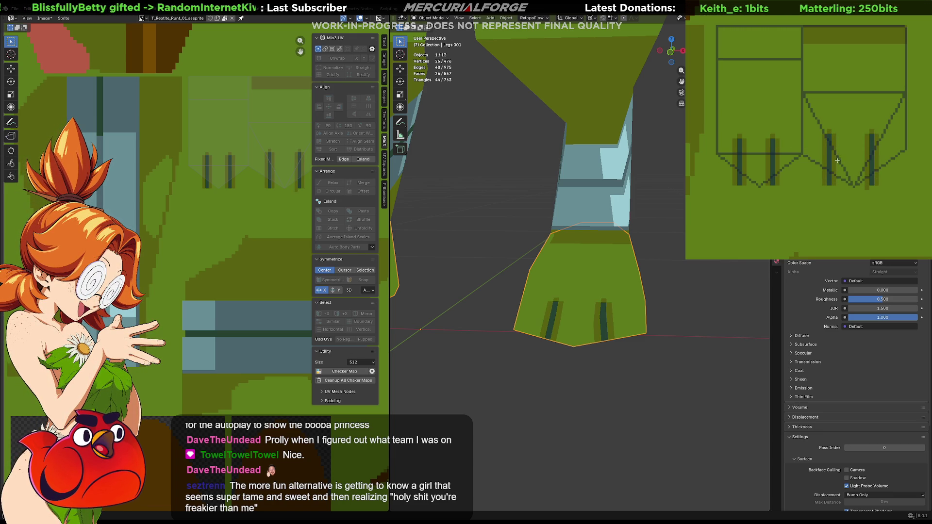
left_click_drag(833, 150, 866, 151)
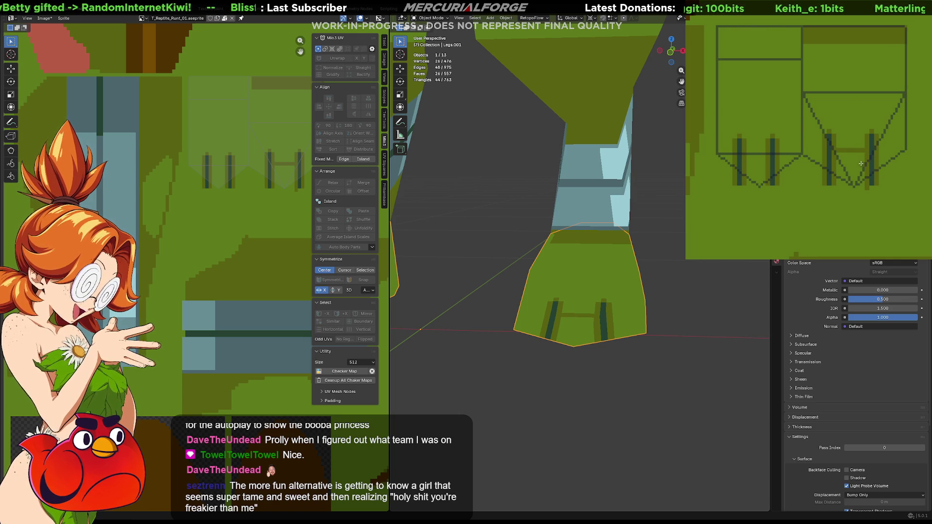
left_click_drag(847, 189, 863, 188)
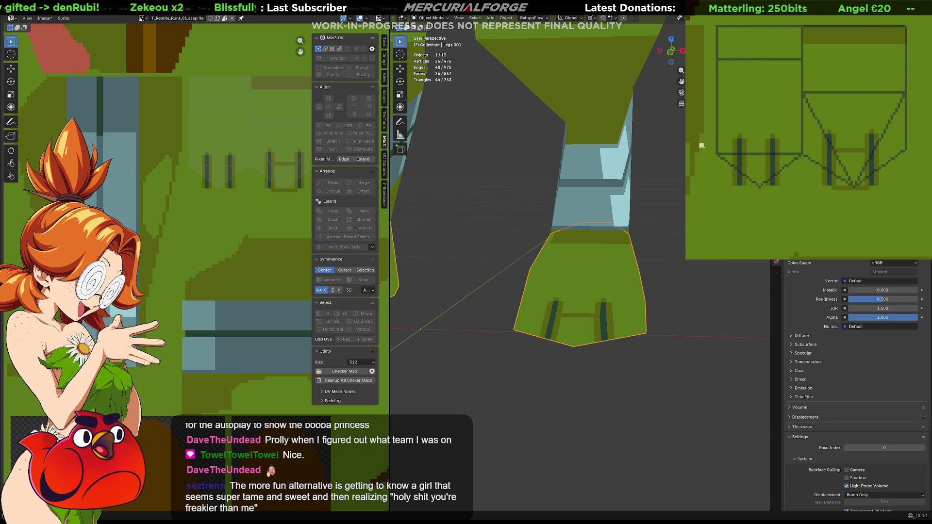
- Fill the claw area pale cream, darken its left edge, and add a white highlight stripe
left_click(850, 165)
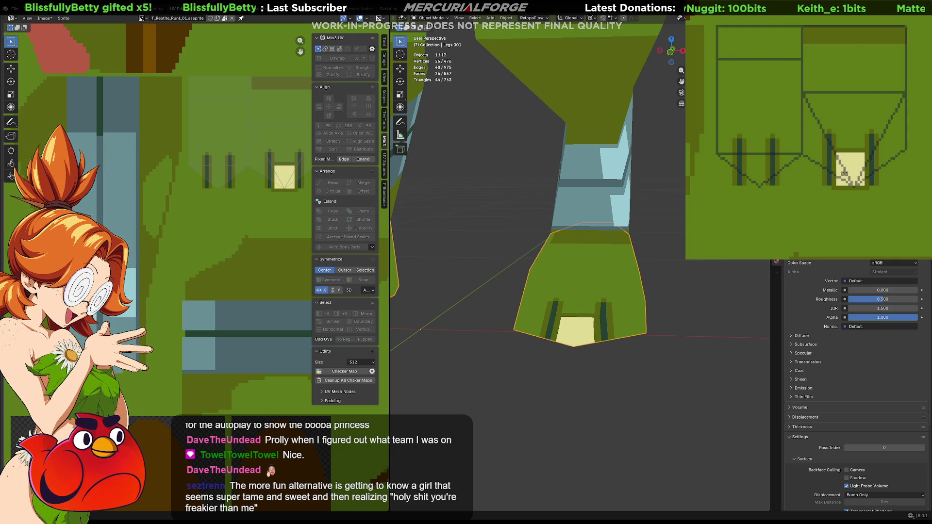
mouse_move(838, 154)
left_mouse_down()
mouse_move(838, 184)
mouse_move(860, 185)
left_mouse_up()
left_click(862, 156)
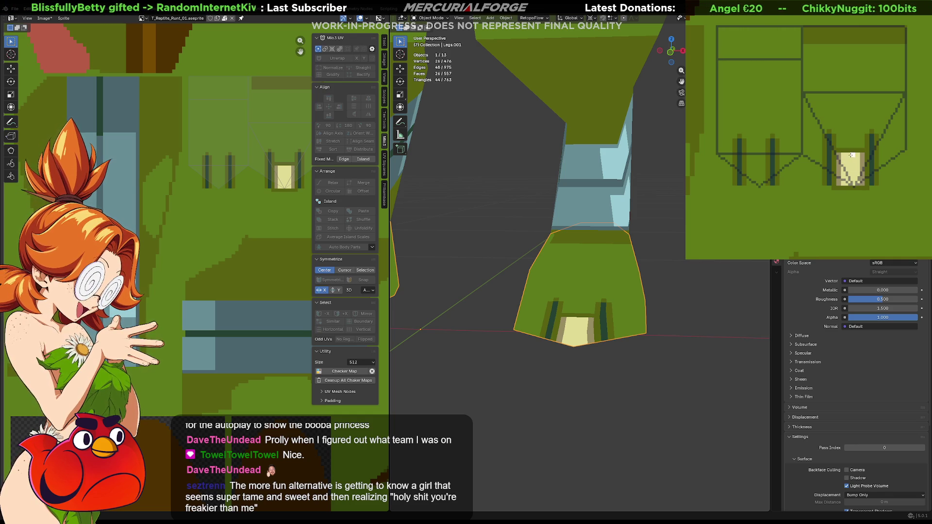
left_click_drag(851, 155, 853, 182)
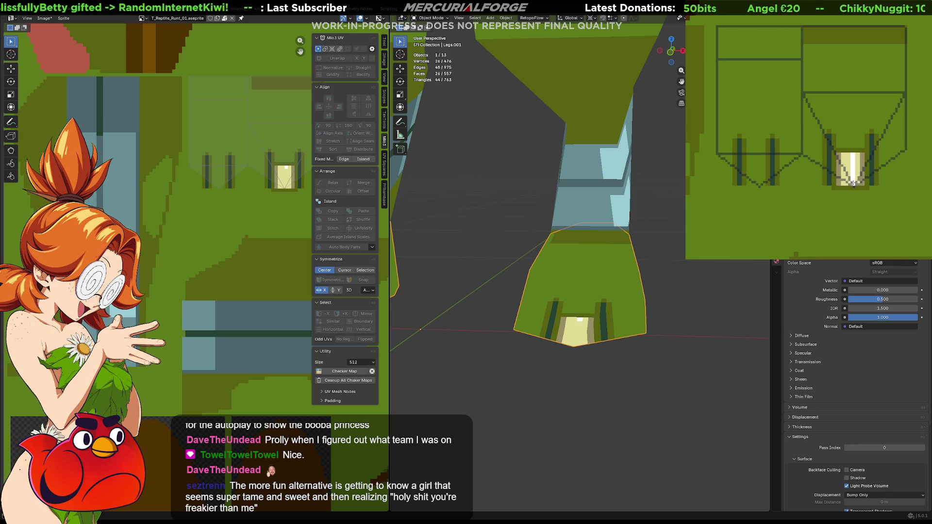
mouse_move(607, 310)
middle_mouse_down()
mouse_move(551, 317)
mouse_move(573, 318)
mouse_move(485, 287)
middle_mouse_up()
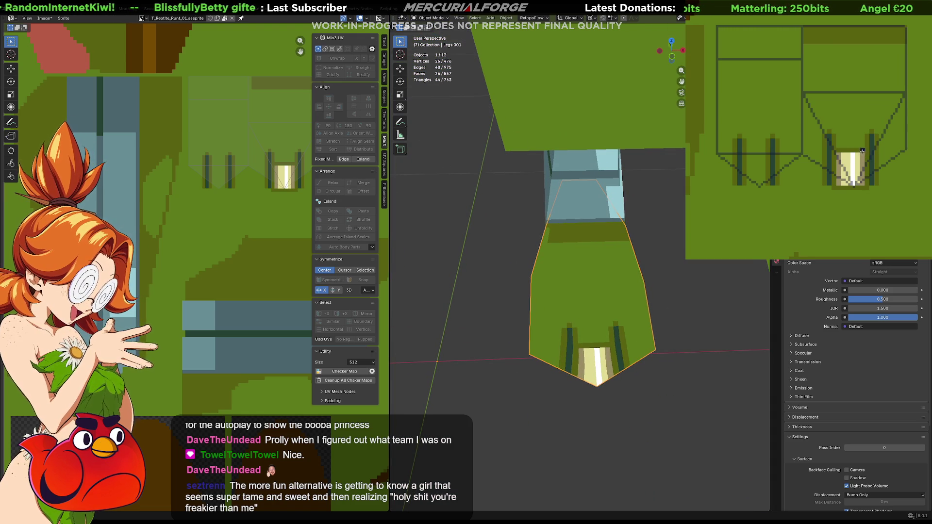
- Try a dark line across the pale block's top, undoing each attempt to keep it pale
mouse_move(863, 150)
left_mouse_down()
mouse_move(836, 150)
mouse_move(863, 154)
left_mouse_up()
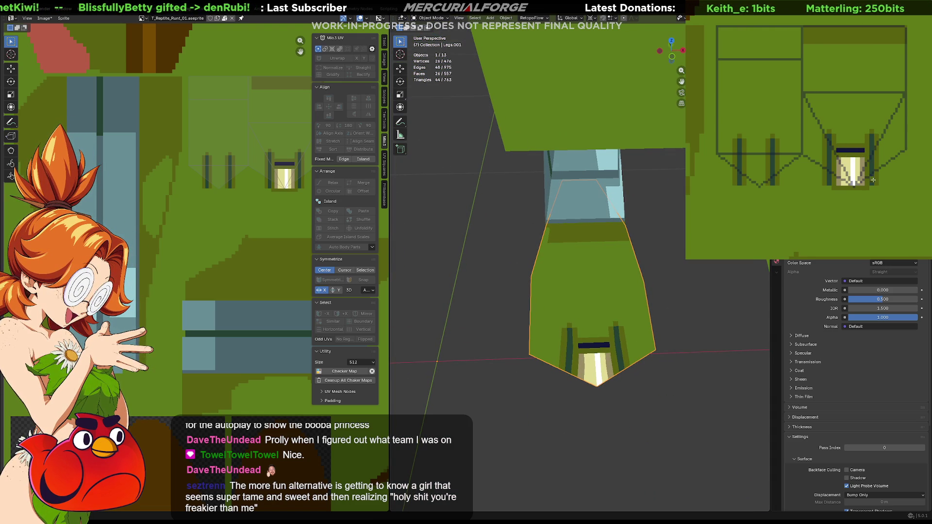
key("ctrl+z")
key("ctrl+z")
key("ctrl+z")
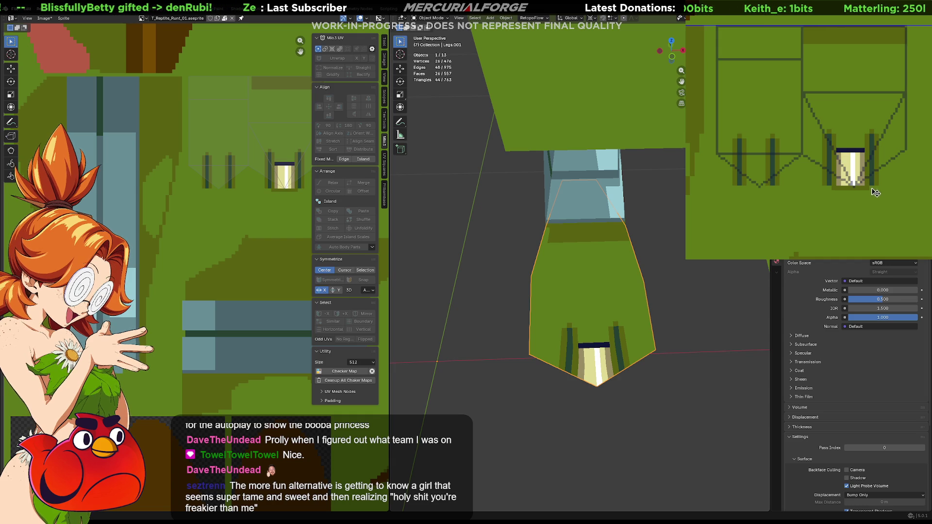
left_click_drag(864, 150, 836, 150)
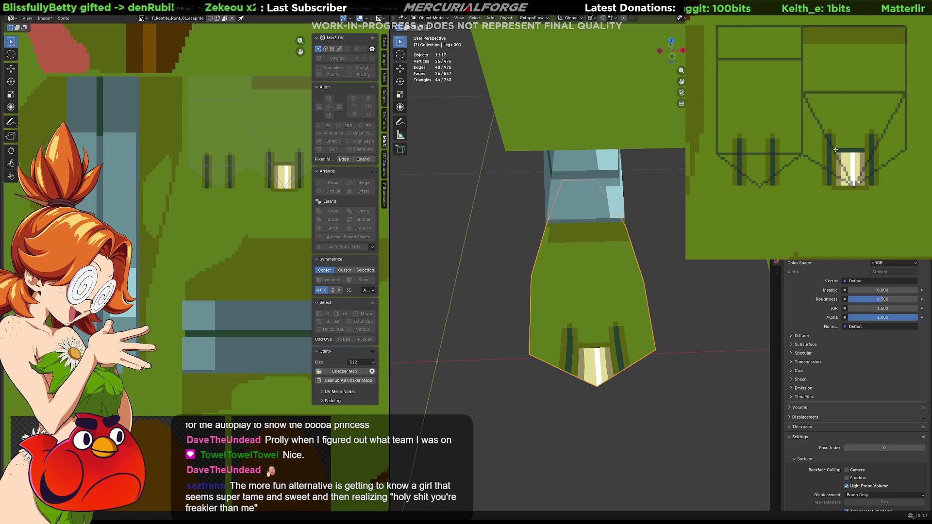
key("ctrl+z")
left_click_drag(863, 156, 837, 154)
key("ctrl+z")
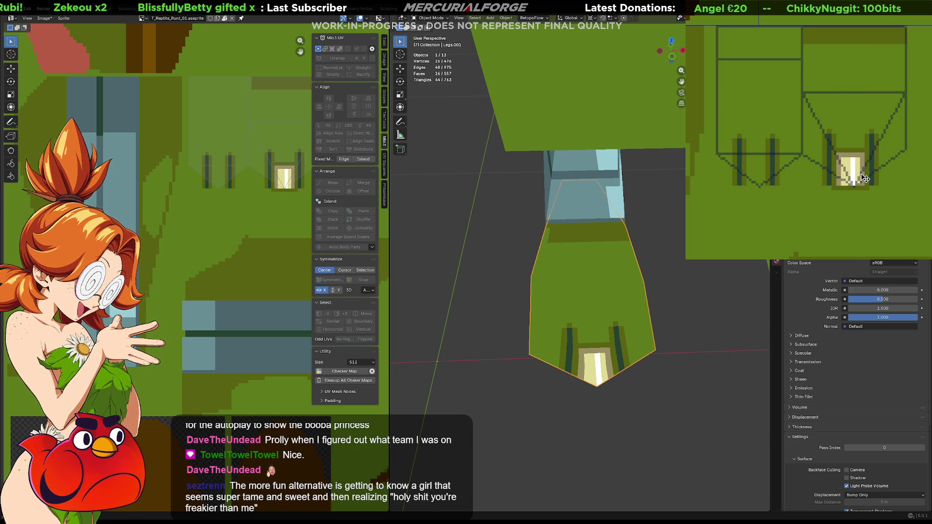
scroll(580, 263, "down", 5)
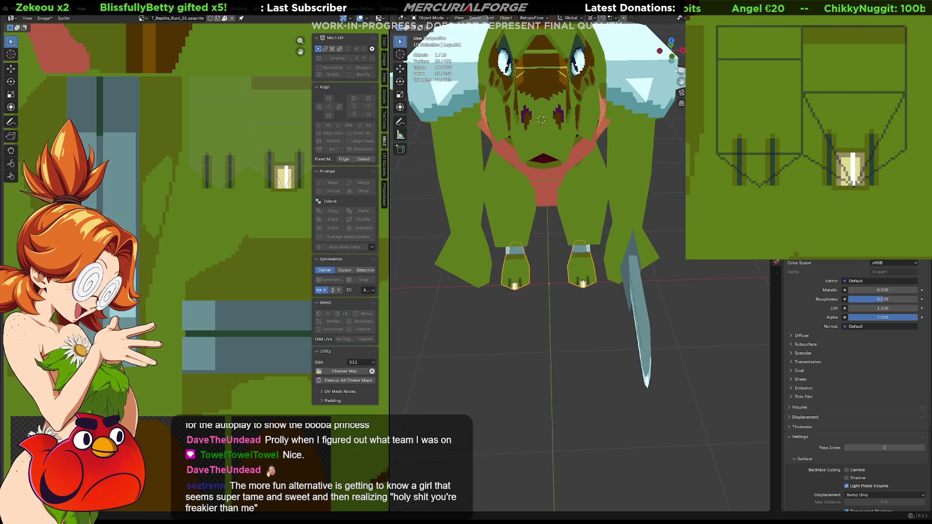
- Enter Edit Mode in vertex select and pick a toe vertex of the foot
scroll(680, 301, "down", 4)
mouse_move(679, 302)
middle_mouse_down()
mouse_move(598, 304)
mouse_move(561, 327)
mouse_move(663, 313)
middle_mouse_up()
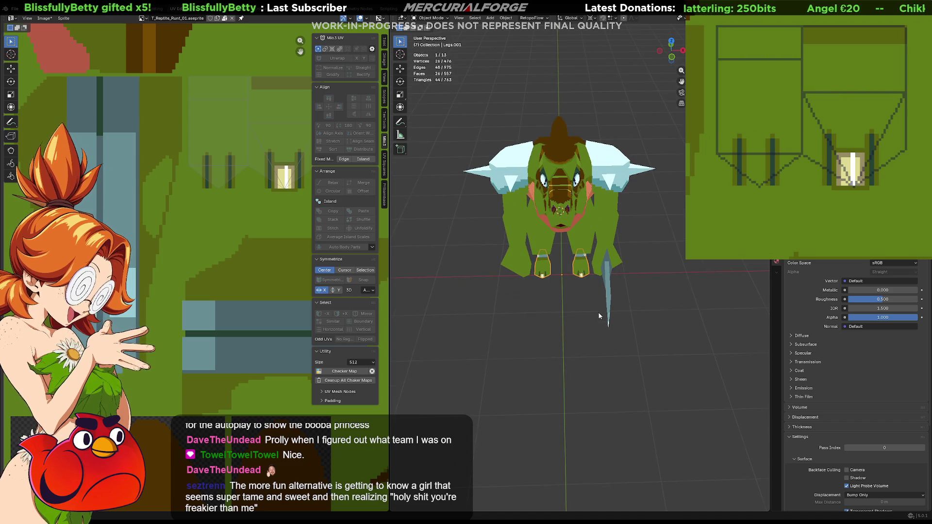
scroll(607, 316, "up", 6)
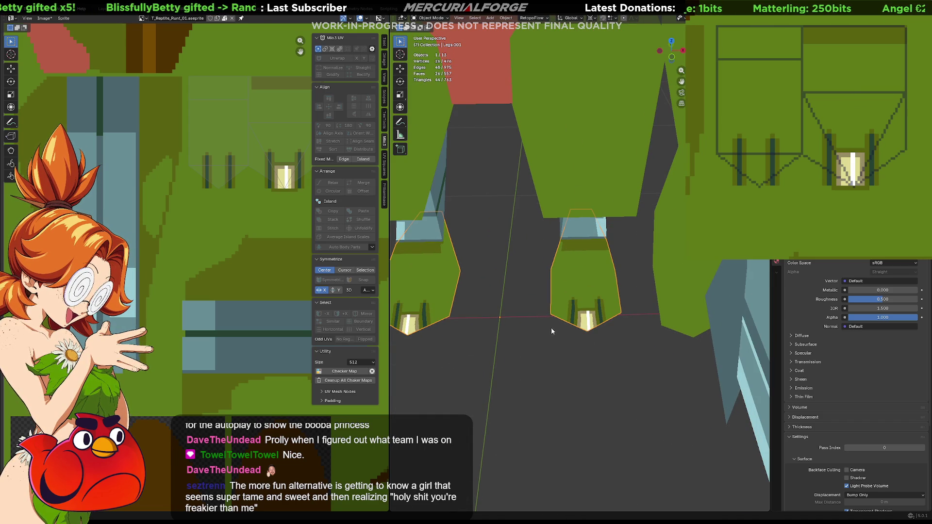
key("Tab")
left_click(550, 314)
key("1")
left_click(550, 314)
- Try moving the toe vertex along the Y axis, cancelling both attempts
key("g")
key("y")
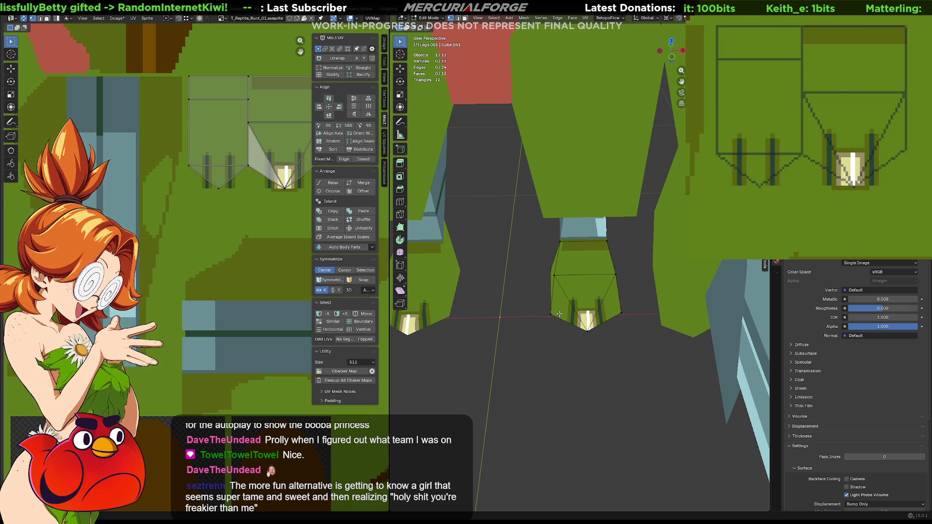
key("c")
key("y")
right_click(557, 330)
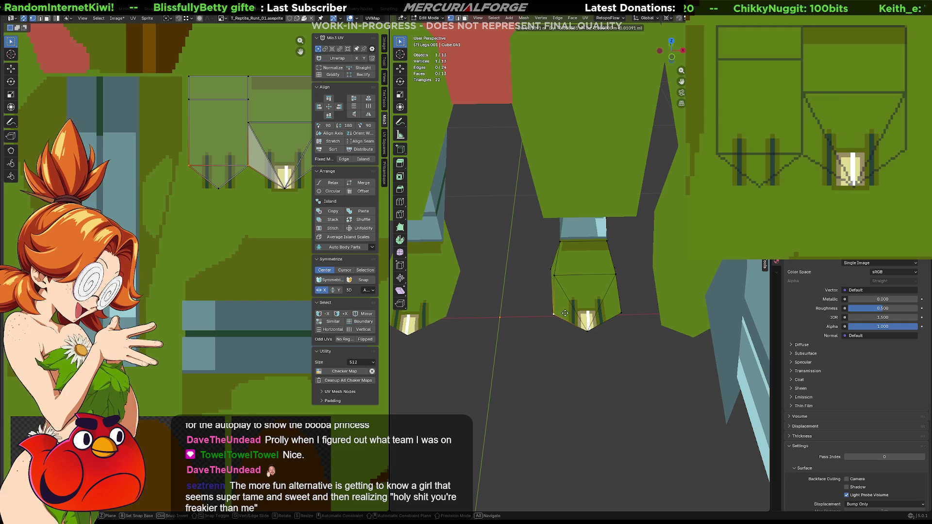
key("g")
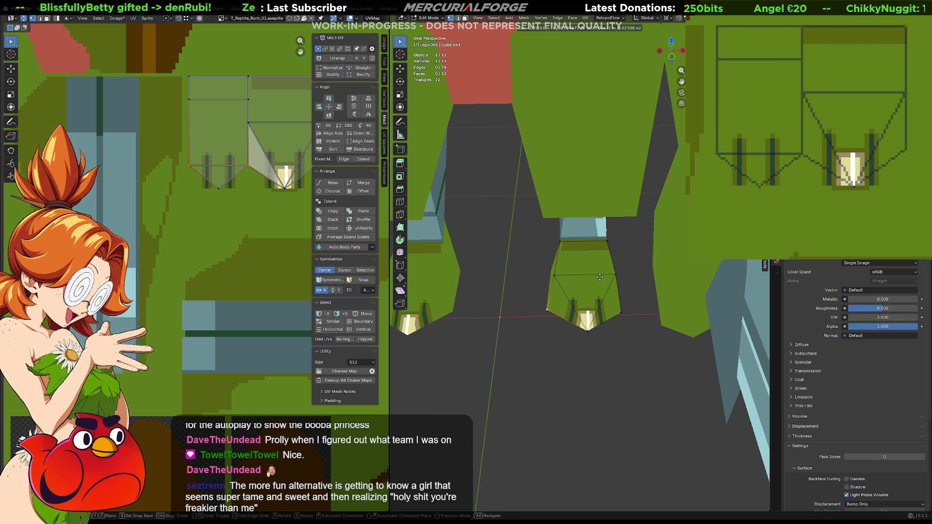
key("g")
key("y")
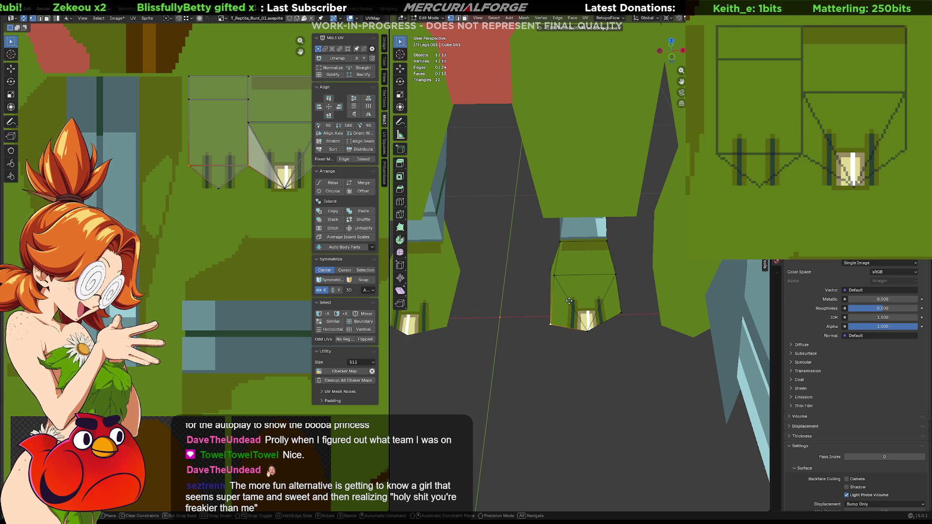
key("Escape")
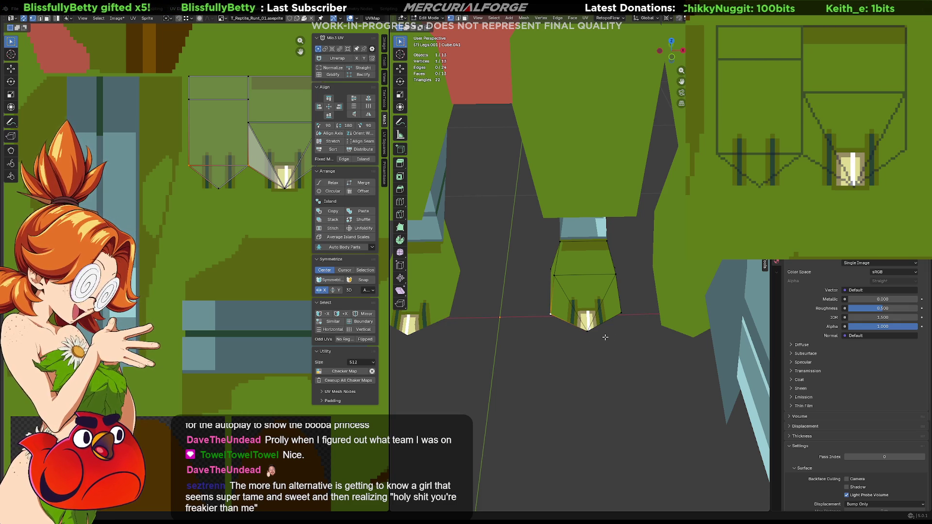
- Undo the claw painting, removing the cream claw square from the foot texture
key("ctrl+z")
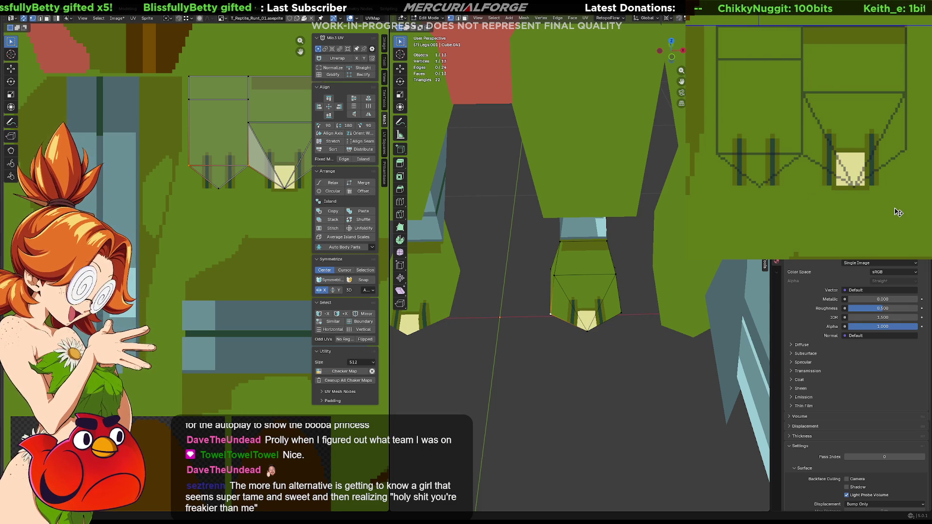
key("ctrl+z")
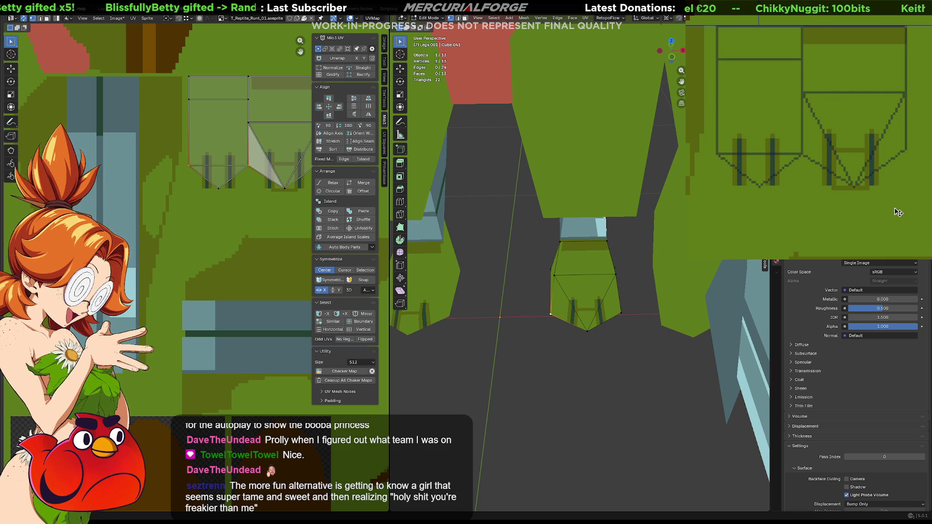
mouse_move(606, 272)
middle_mouse_down()
mouse_move(553, 289)
mouse_move(572, 253)
mouse_move(586, 285)
middle_mouse_up()
scroll(553, 289, "down", 5)
scroll(572, 252, "up", 5)
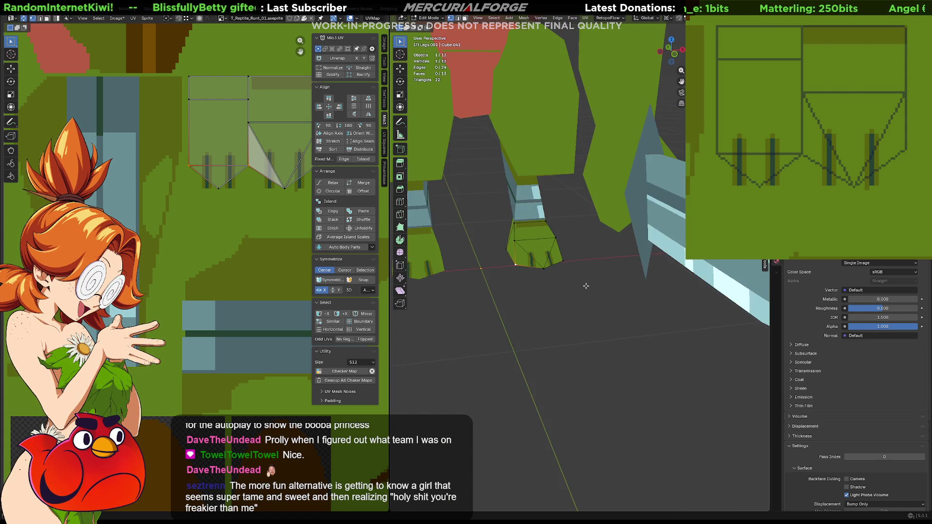
- Add a plane, undo it, and orbit to a top-down view of the reptile
scroll(585, 285, "down", 5)
key("shift+a")
left_click(585, 285)
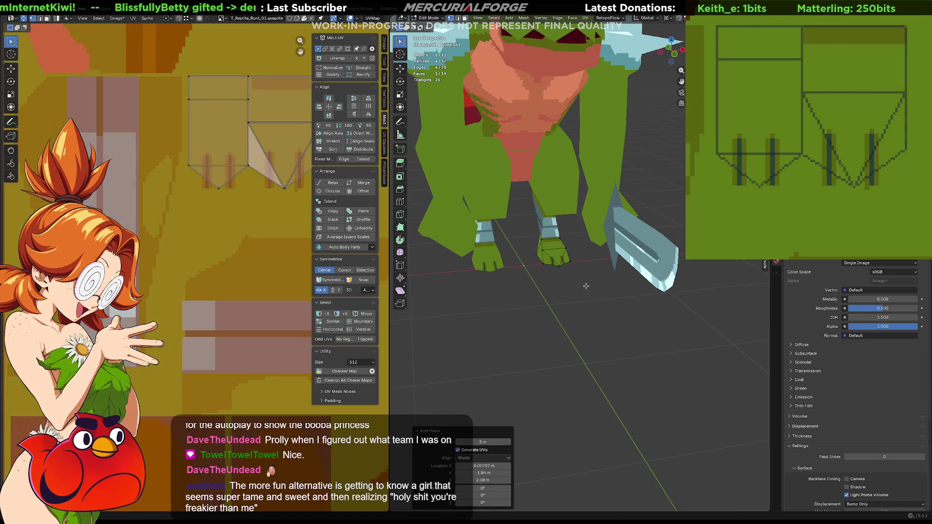
key("ctrl+z")
scroll(586, 286, "down", 5)
mouse_move(586, 286)
middle_mouse_down()
mouse_move(548, 348)
mouse_move(662, 275)
mouse_move(602, 278)
middle_mouse_up()
scroll(603, 278, "up", 5)
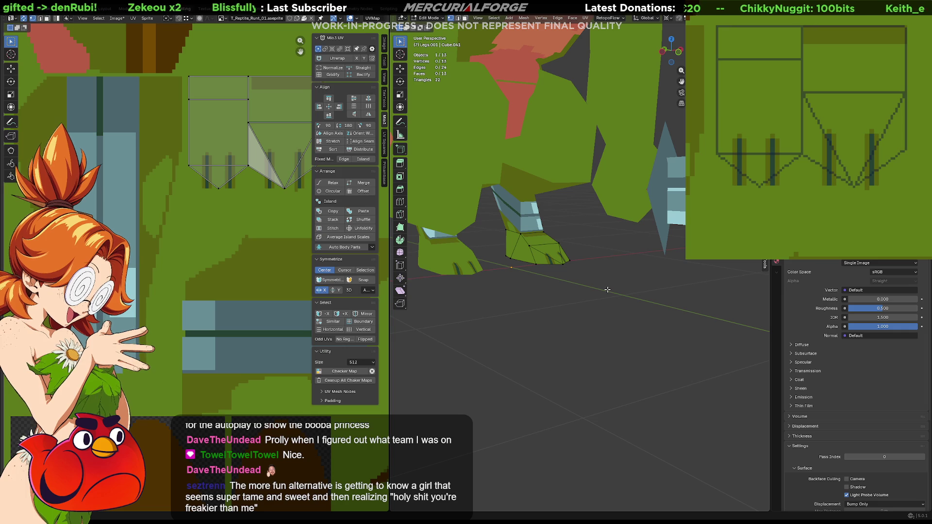
- Snap the 3D cursor to the world origin and add a plane there
key("grave")
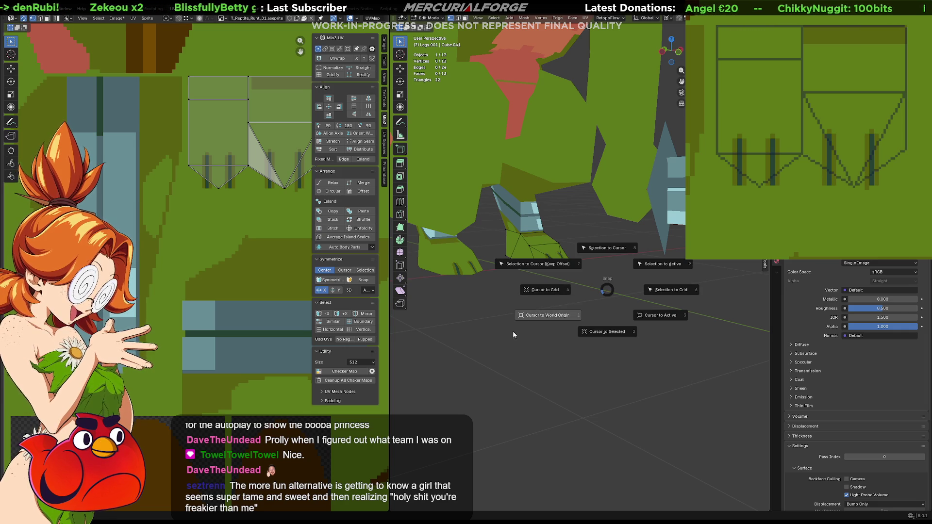
key("shift+s")
left_click(510, 330)
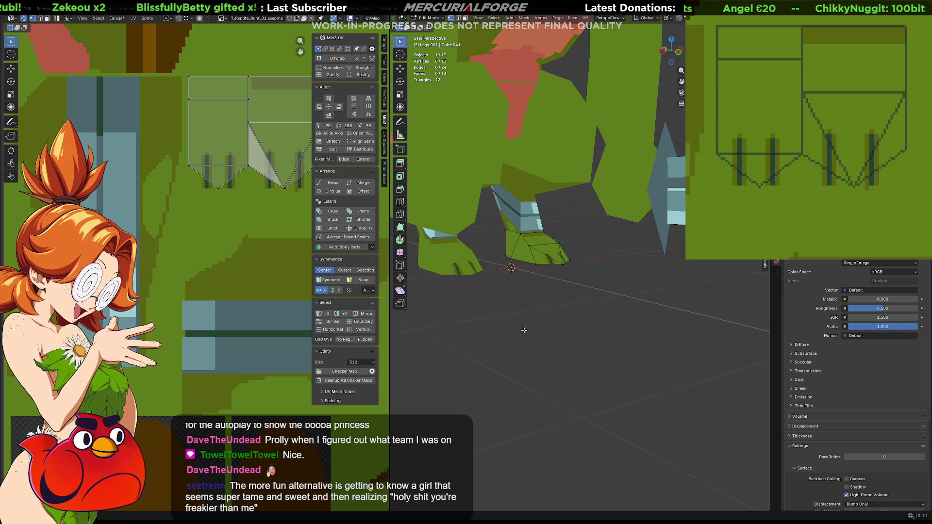
key("shift+a")
mouse_move(581, 317)
key("p")
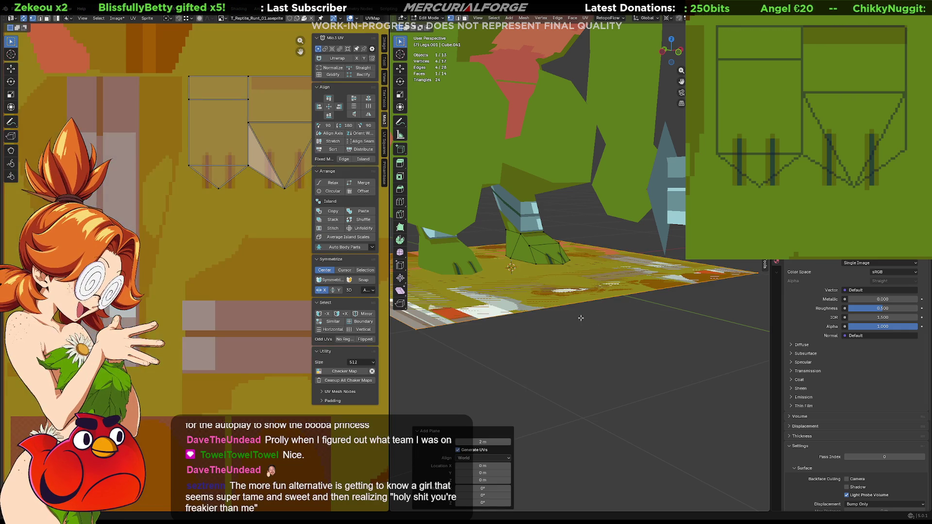
scroll(580, 317, "down", 5)
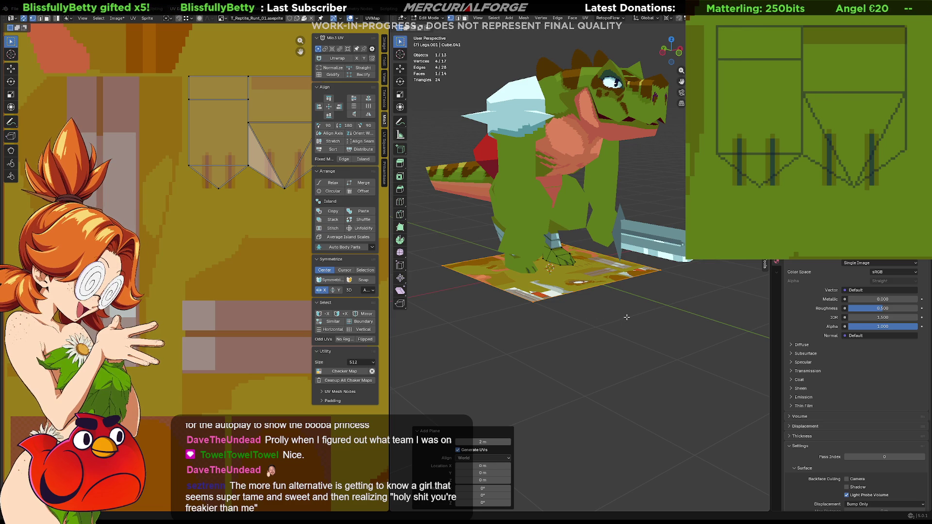
- Scale the new plane down to 0.541 and return to Object Mode
key("s")
left_click(545, 280)
mouse_move(549, 282)
middle_mouse_down()
mouse_move(606, 287)
mouse_move(574, 289)
middle_mouse_up()
key("g")
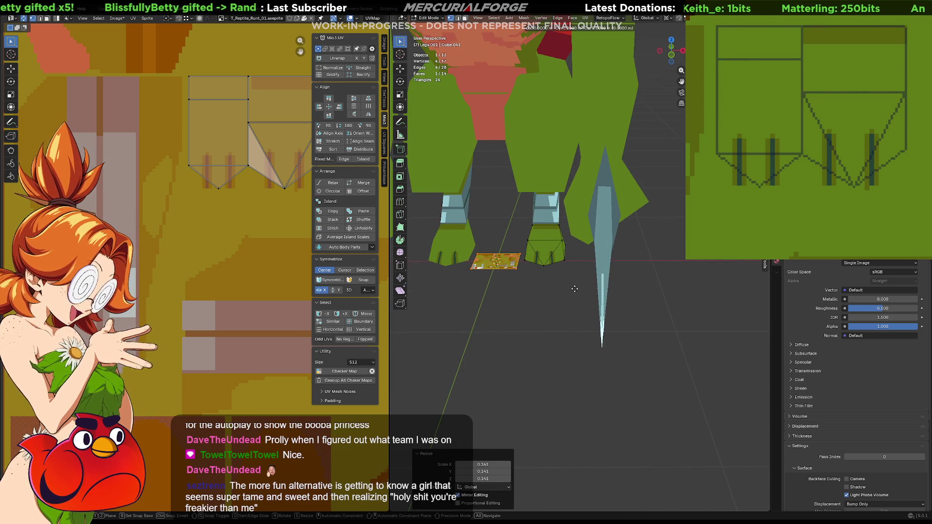
right_click(633, 318)
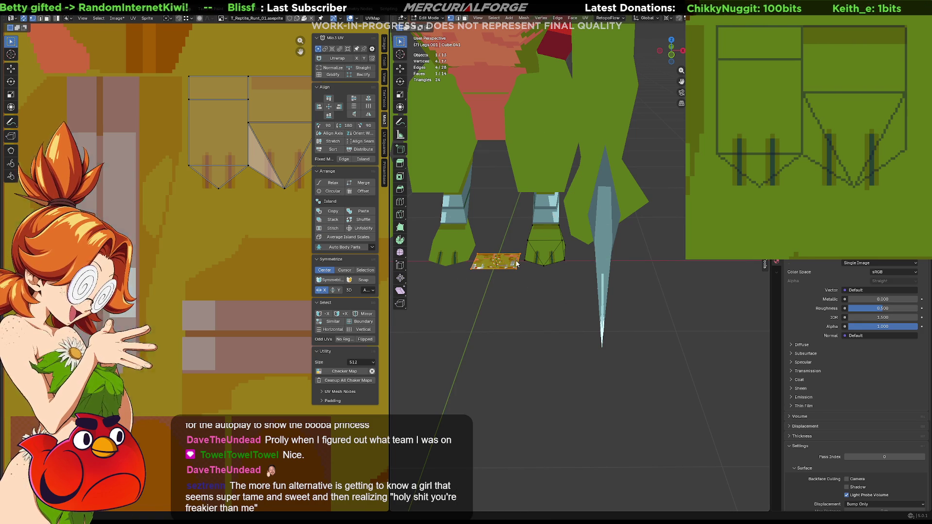
key("Tab")
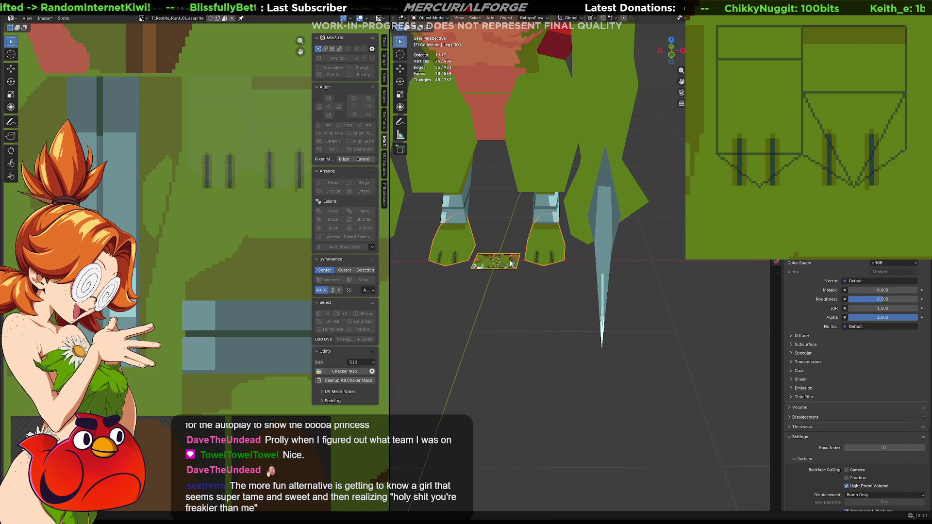
- Move the plane along the ground so it sits between the two feet
left_click(511, 263, "shift")
key("Tab")
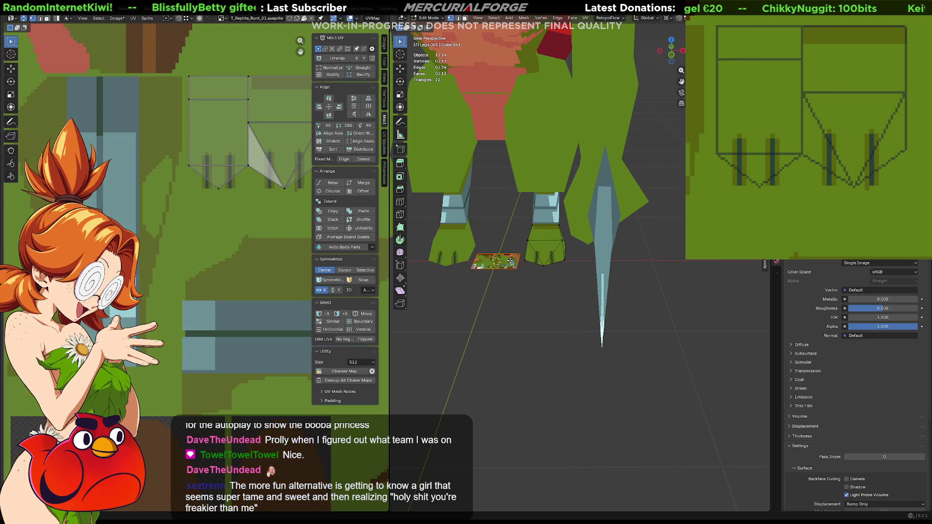
key("Tab")
left_click(510, 264)
key("g")
key("y")
key("shift+z")
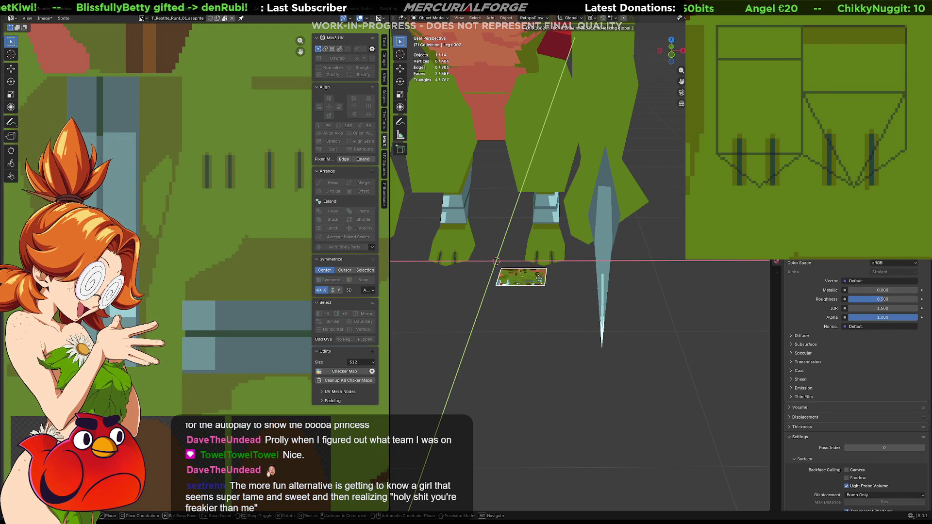
left_click(557, 279)
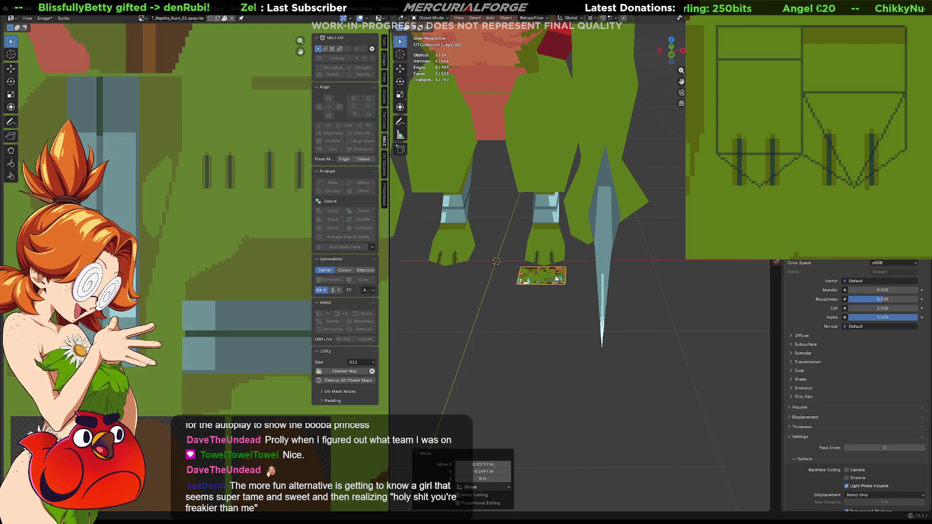
- Shrink the plane's UVs to a small square and place it on the atlas's green patch
scroll(557, 278, "up", 6)
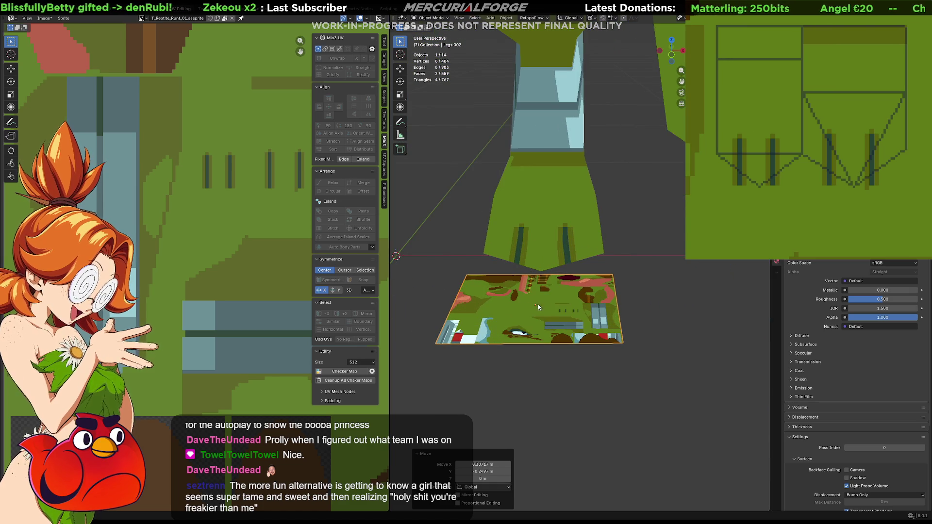
scroll(552, 302, "down", 6)
scroll(189, 230, "down", 3)
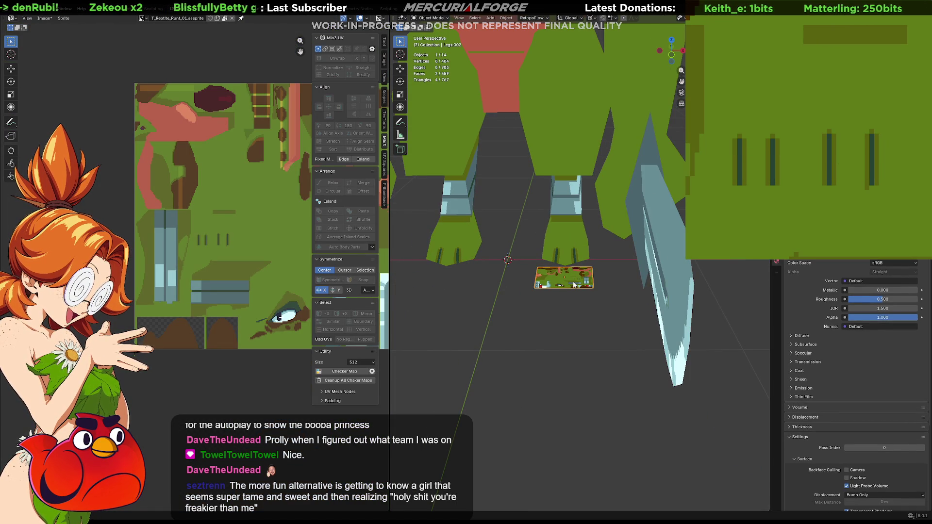
middle_click_drag(260, 245, 165, 256)
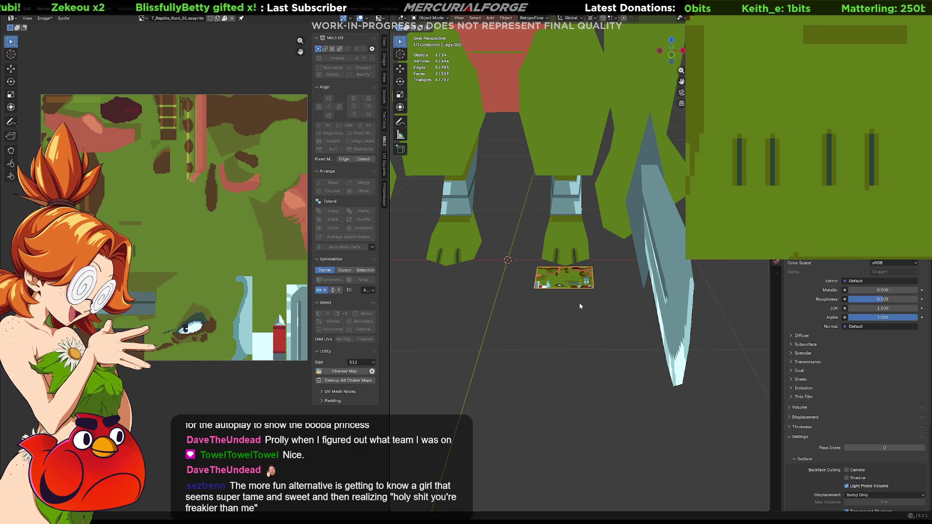
key("Tab")
key("s")
left_click(175, 237)
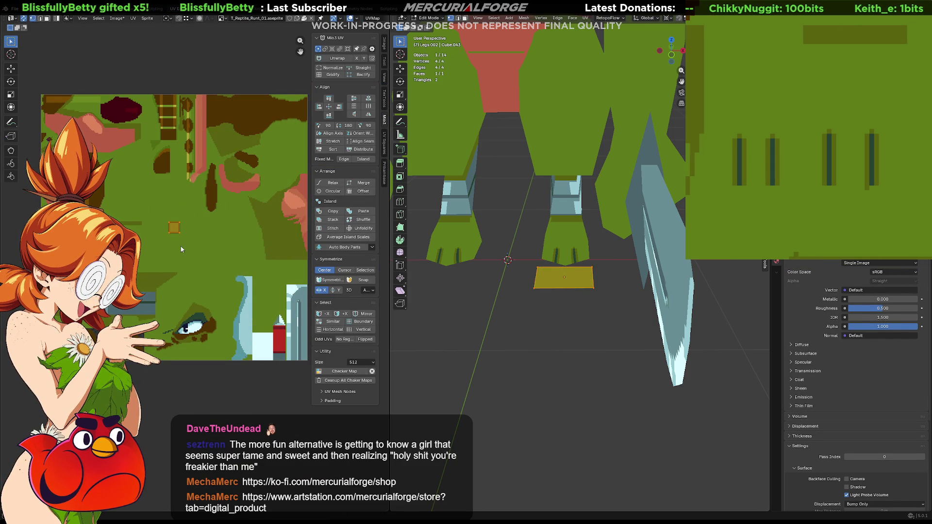
key("g")
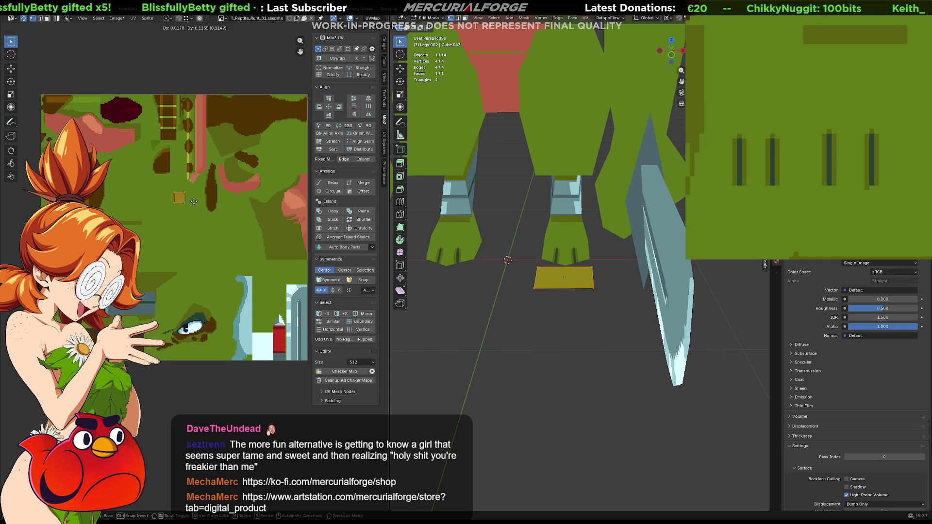
left_click(202, 162)
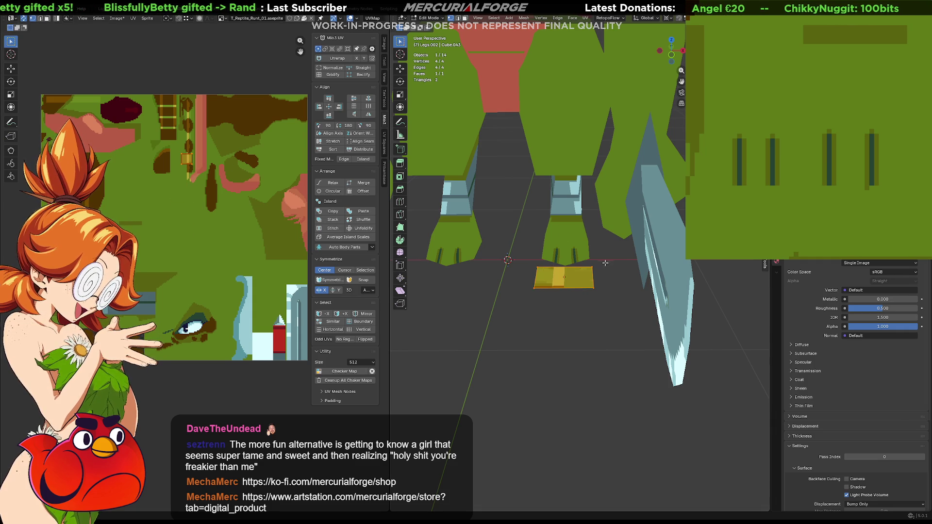
- Subdivide the plane across two opposite edges, splitting it into two faces
scroll(539, 336, "up", 2)
scroll(550, 276, "up", 2)
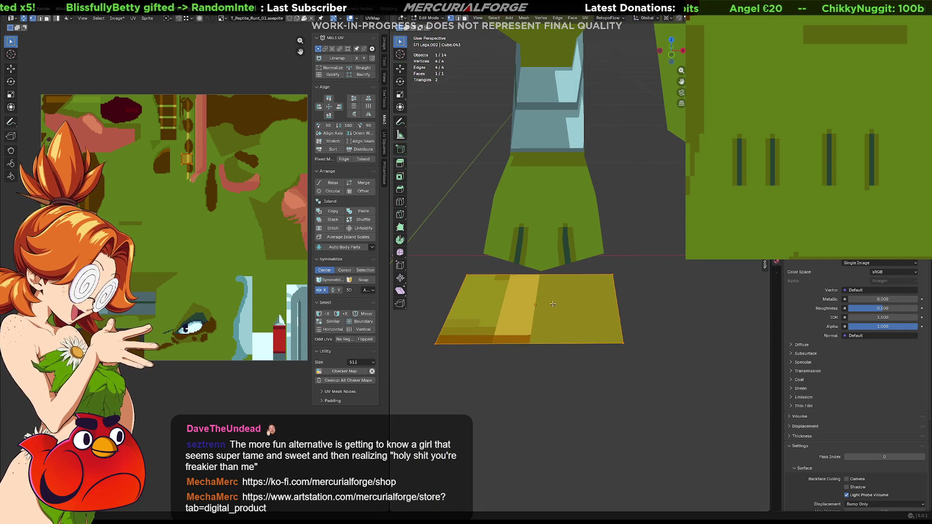
key("2")
left_click(550, 275)
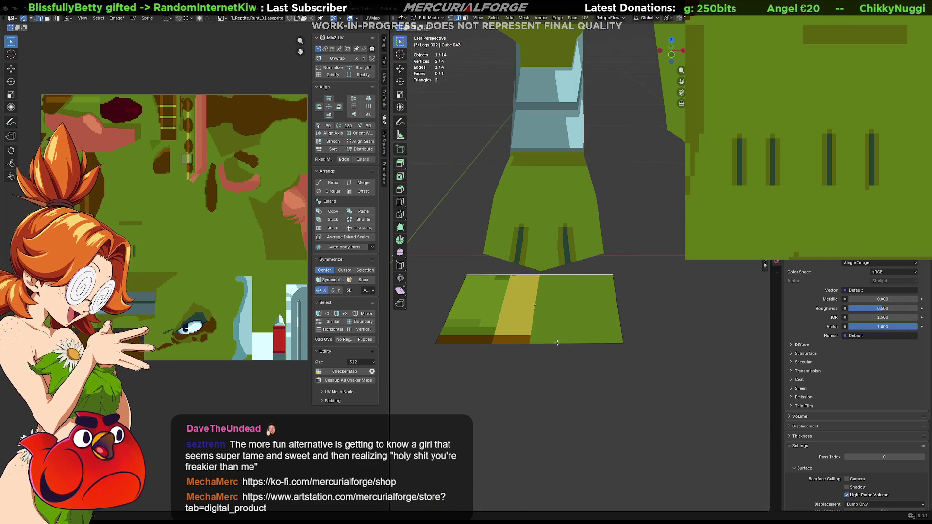
left_click(558, 344, "shift")
right_click(558, 346)
left_click(544, 298)
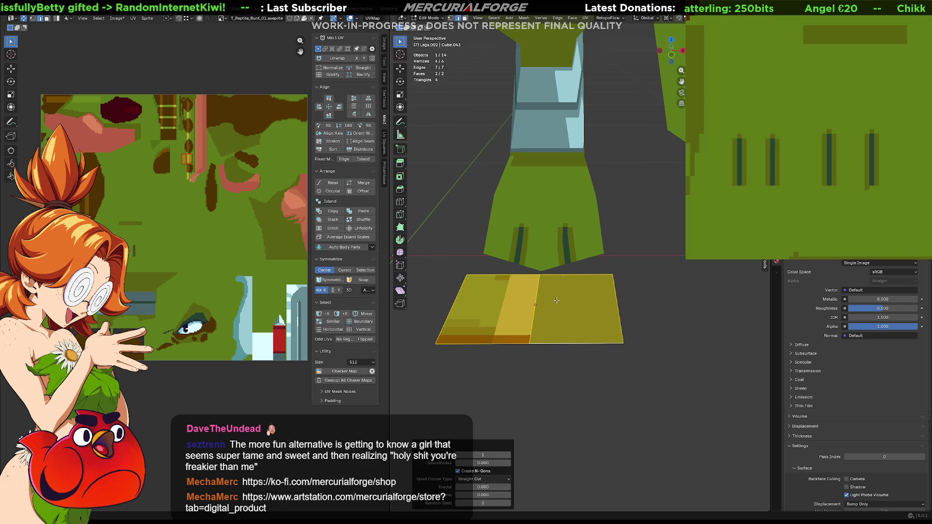
left_click(650, 306)
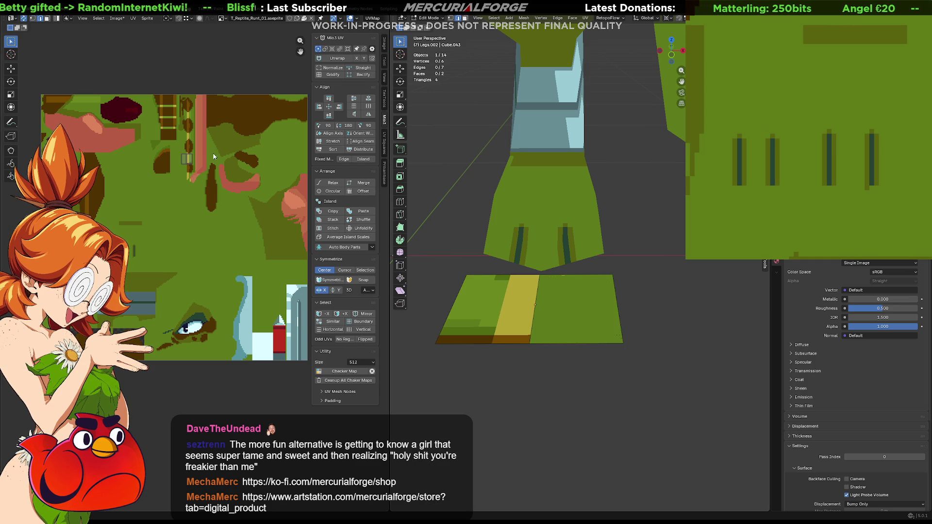
- Shift the left UV island's edge so a pale yellow band runs down the plane's middle
scroll(215, 153, "up", 8)
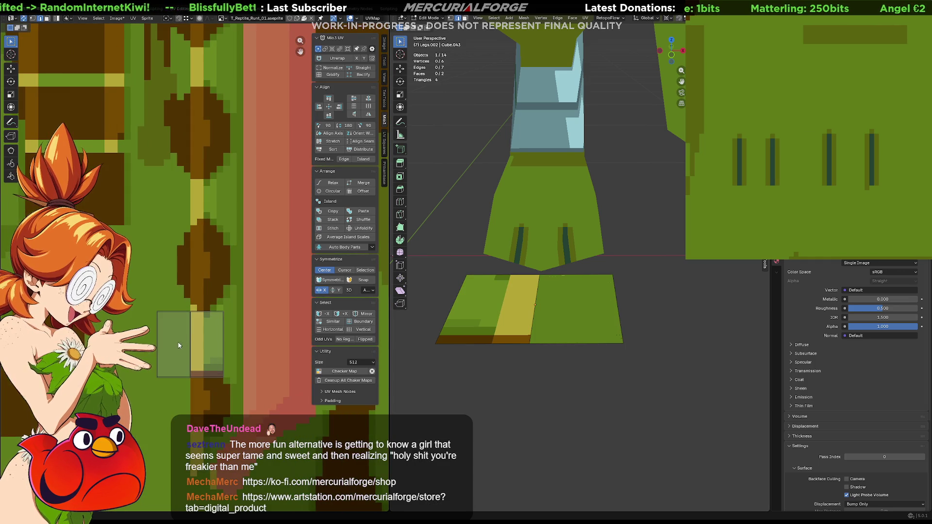
left_click(158, 359)
key("g")
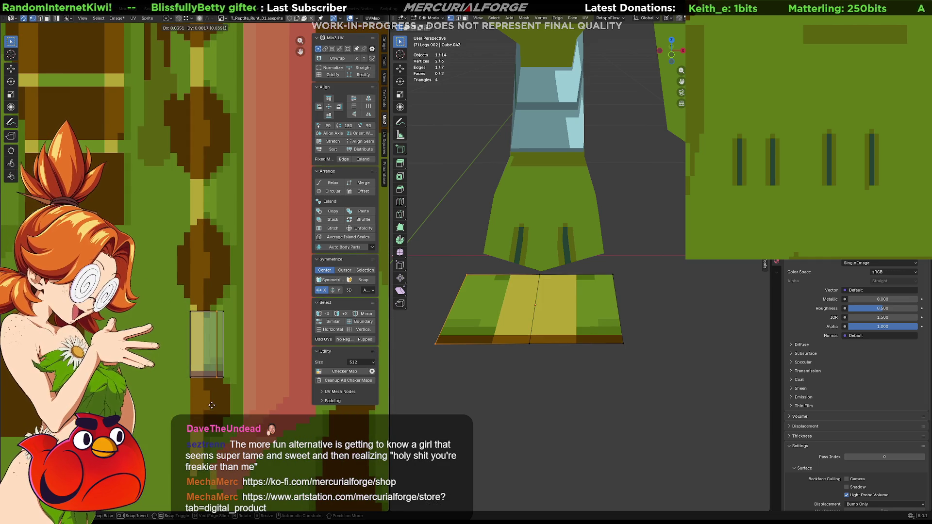
left_click(219, 401)
key("Tab")
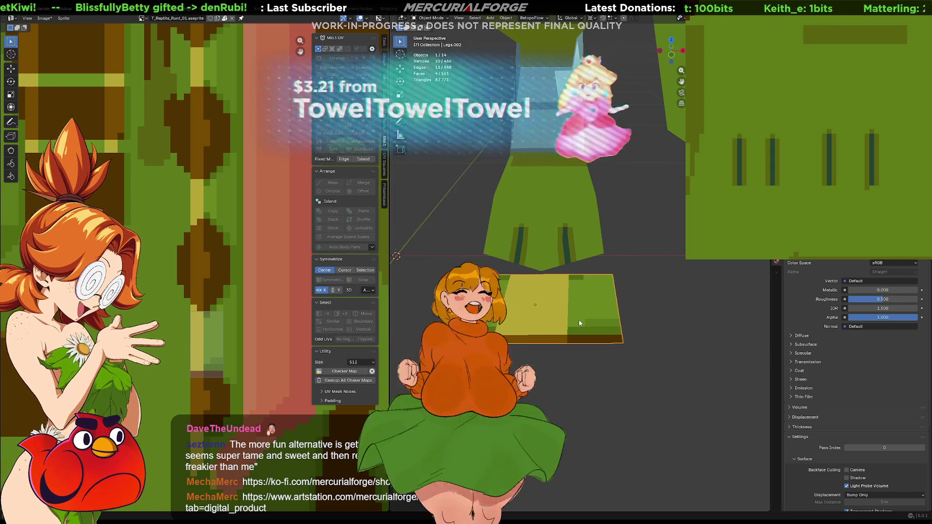
middle_click_drag(578, 323, 581, 330)
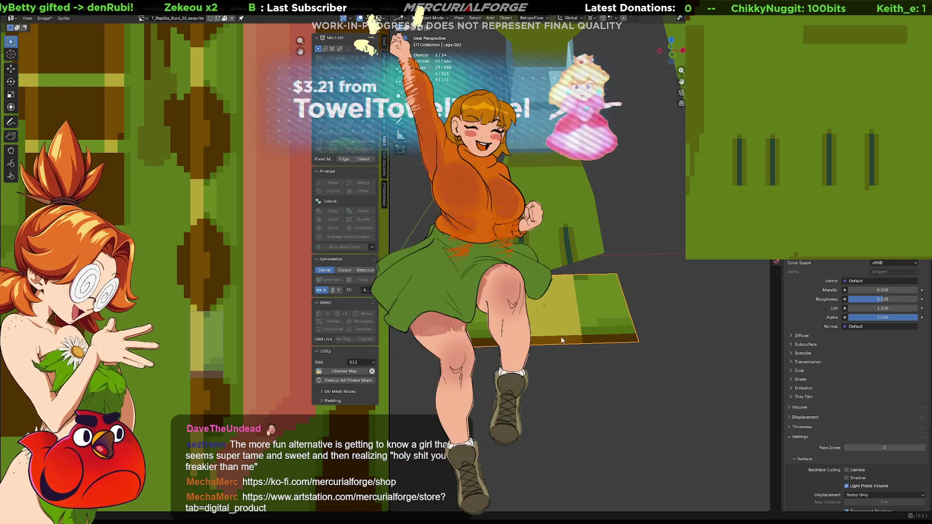
middle_click_drag(255, 343, 265, 277)
key("Tab")
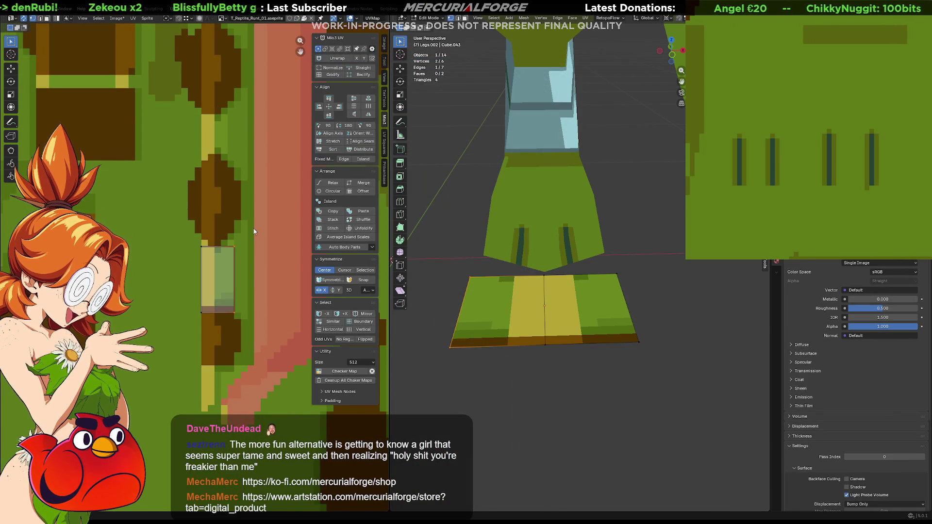
- Slide the plane's UV edges into a skewed shape, giving dark triangles at its front corners
left_click(238, 316, "shift")
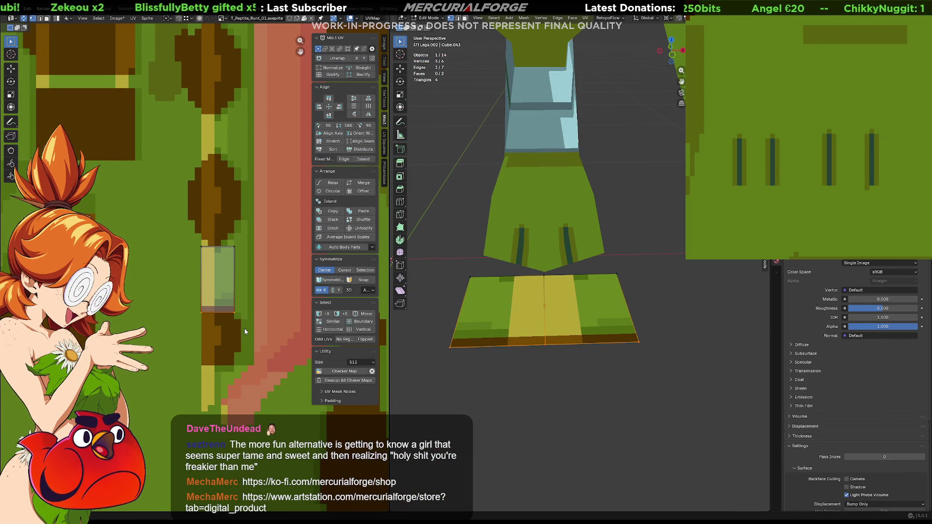
key("g")
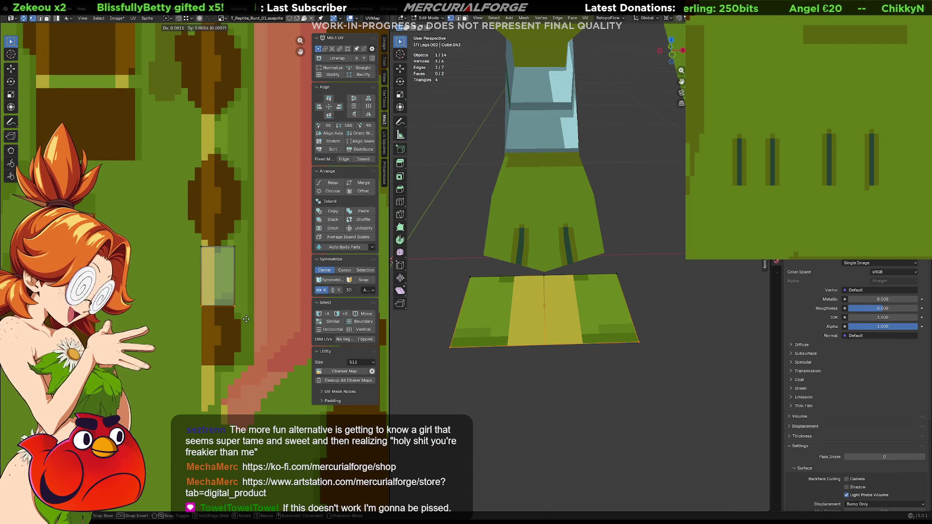
left_click(246, 319)
left_click(190, 264)
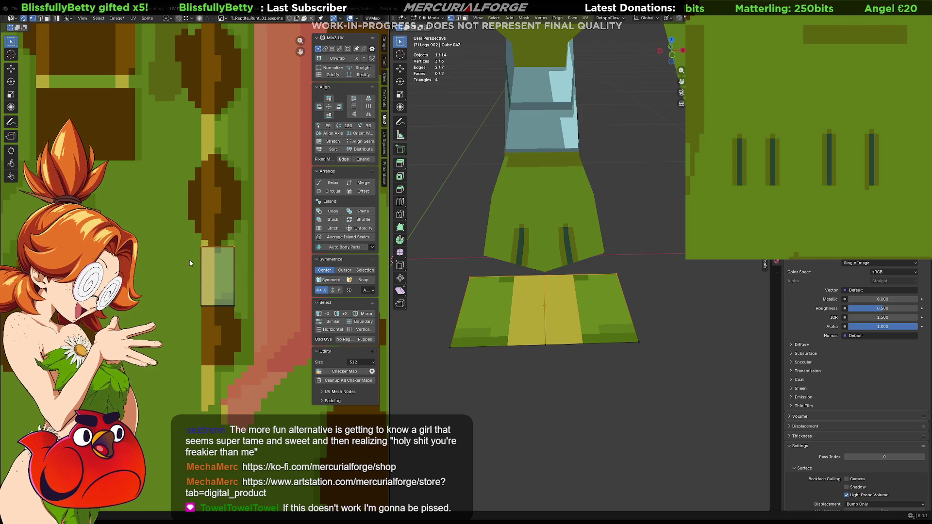
key("ctrl+z")
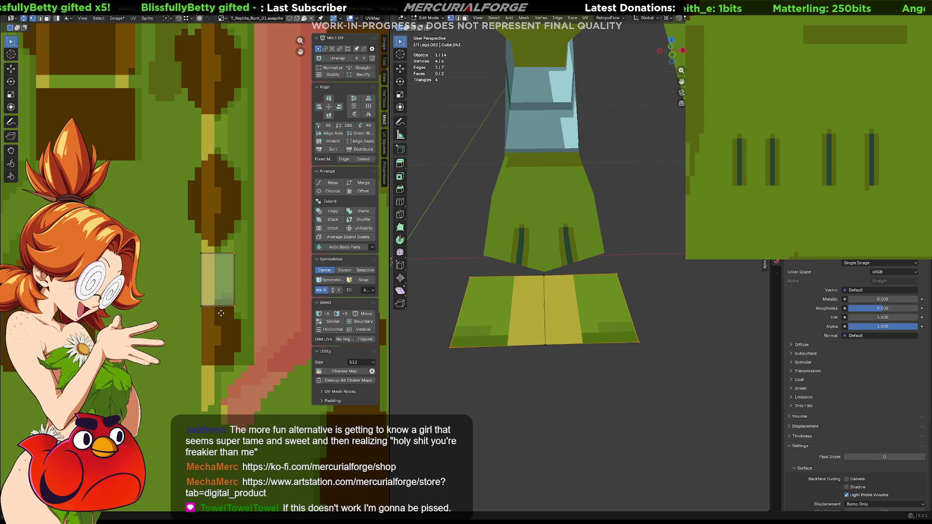
key("g")
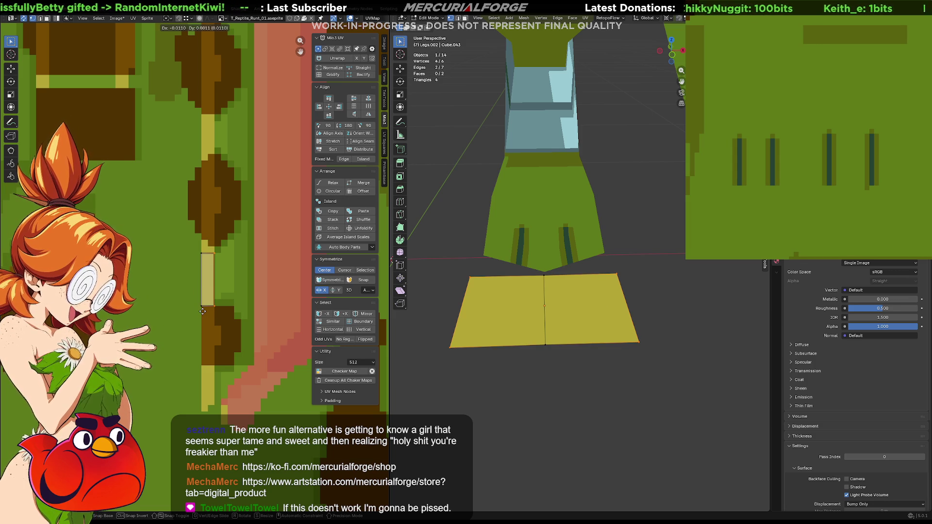
left_click(203, 323)
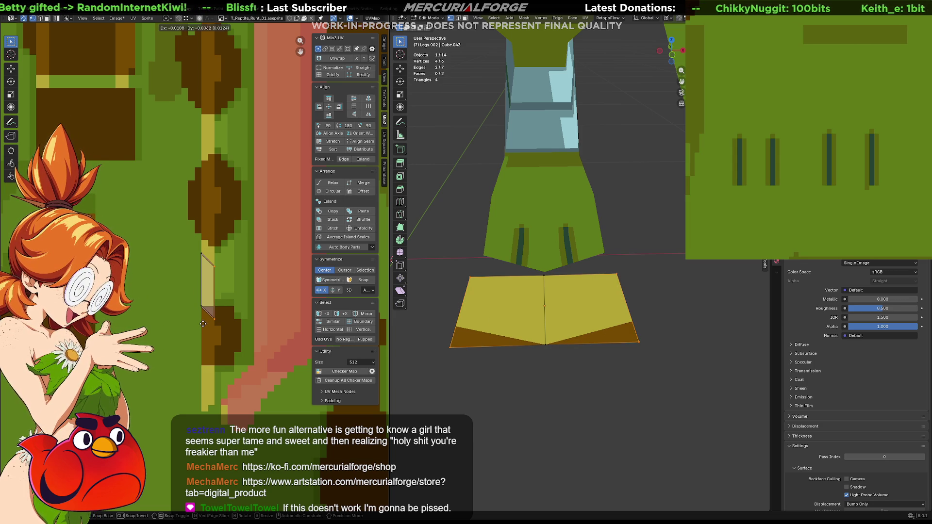
- Undo the skew, narrow the UV rectangle from the right, and lower its bottom-right UV vertices
key("ctrl+z")
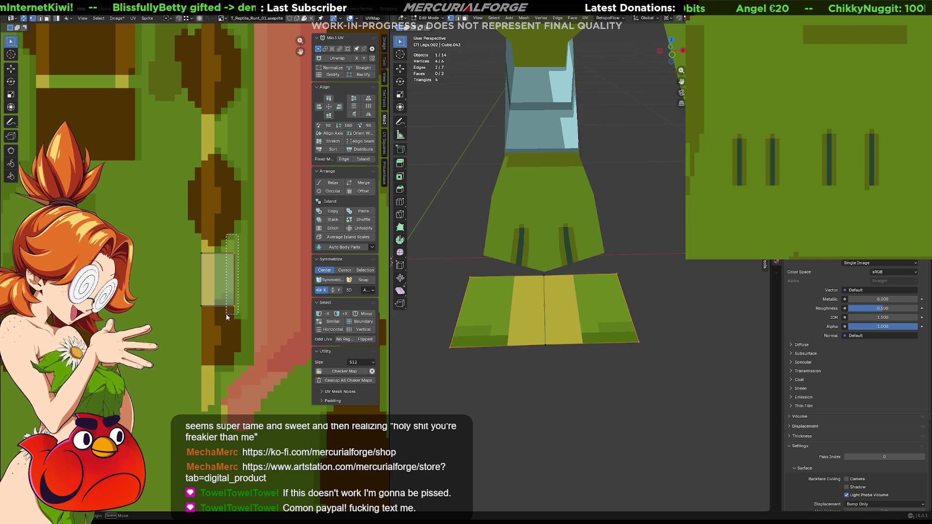
key("g")
left_click(206, 313)
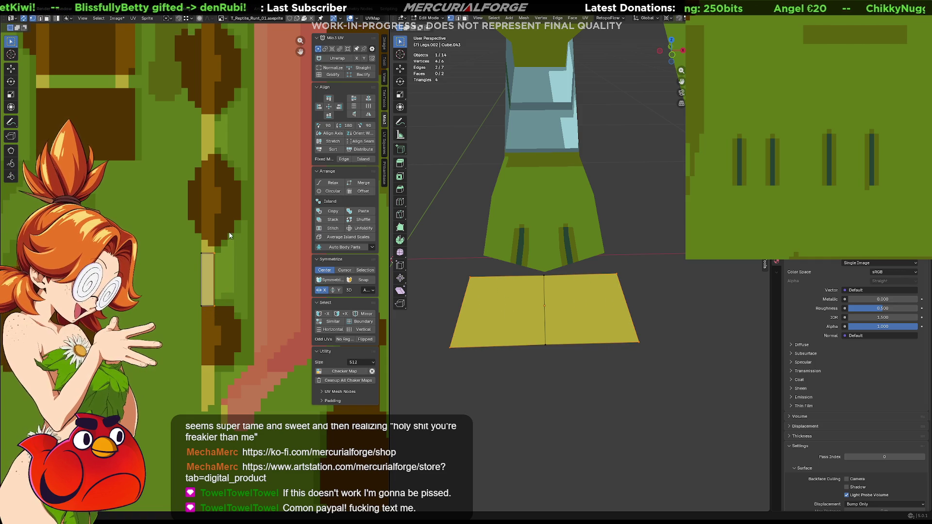
key("a")
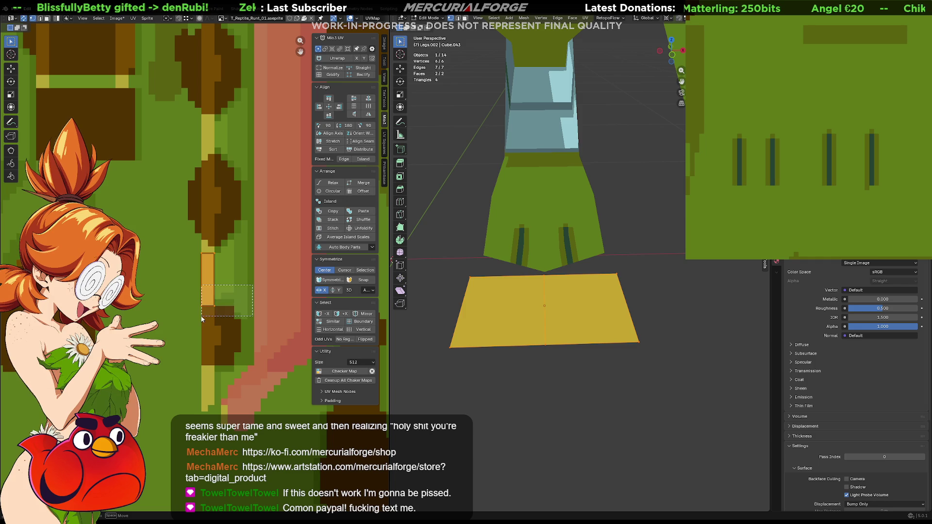
left_click_drag(207, 318, 207, 318)
key("g")
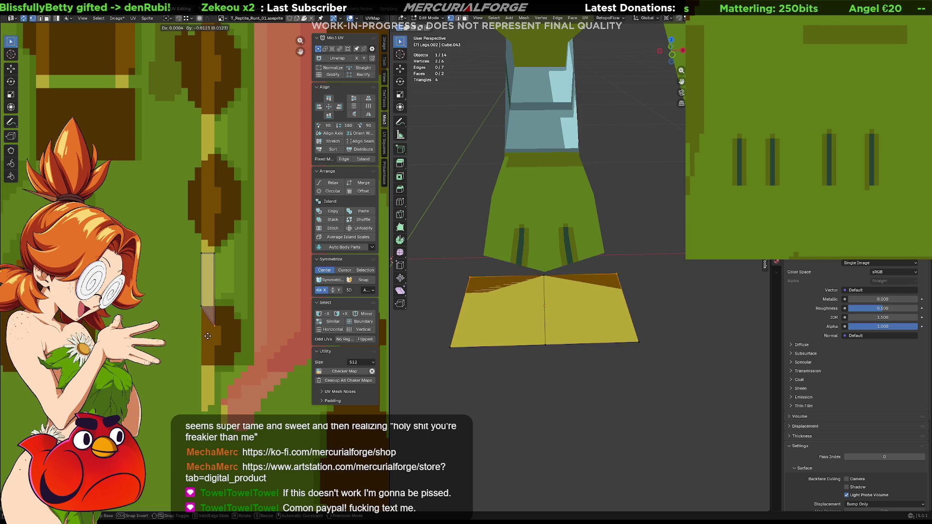
left_click(207, 342)
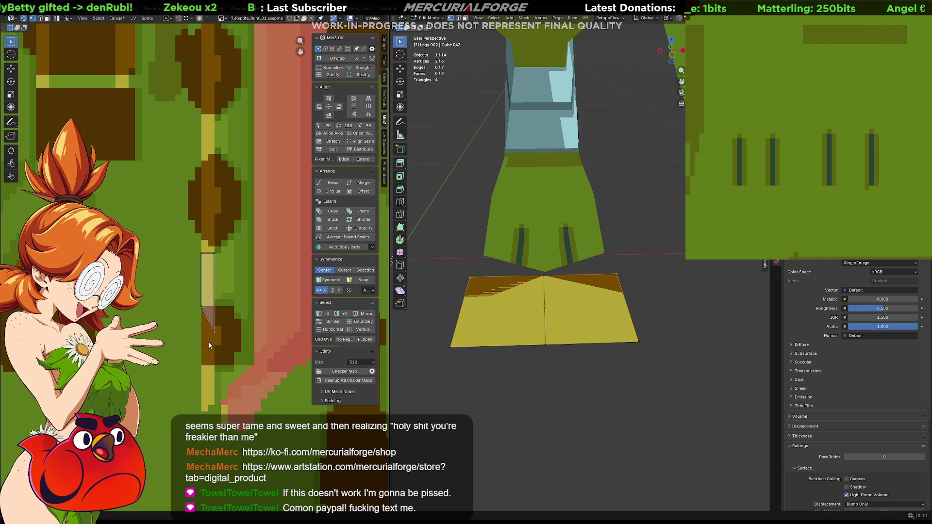
- Nudge a single UV vertex up one pixel, checking the foot plane from angled views
middle_click_drag(408, 298, 461, 320)
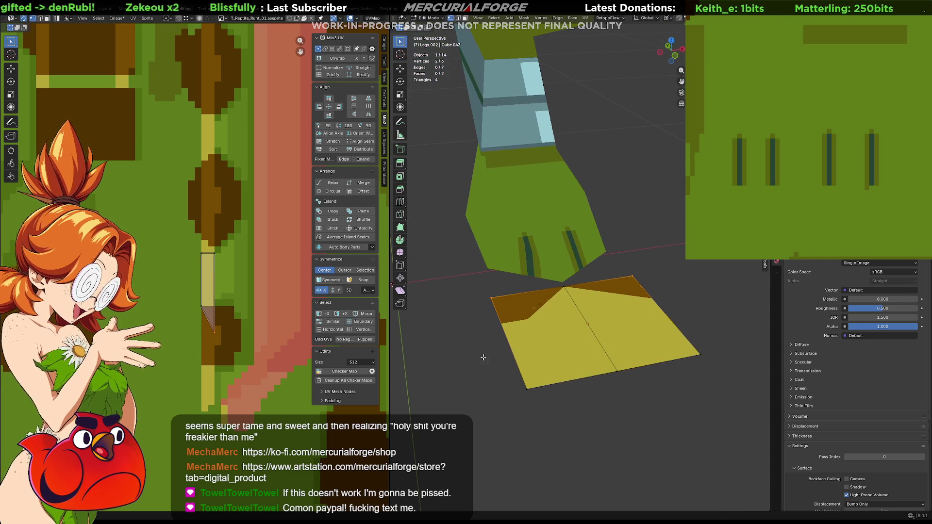
left_click(202, 304)
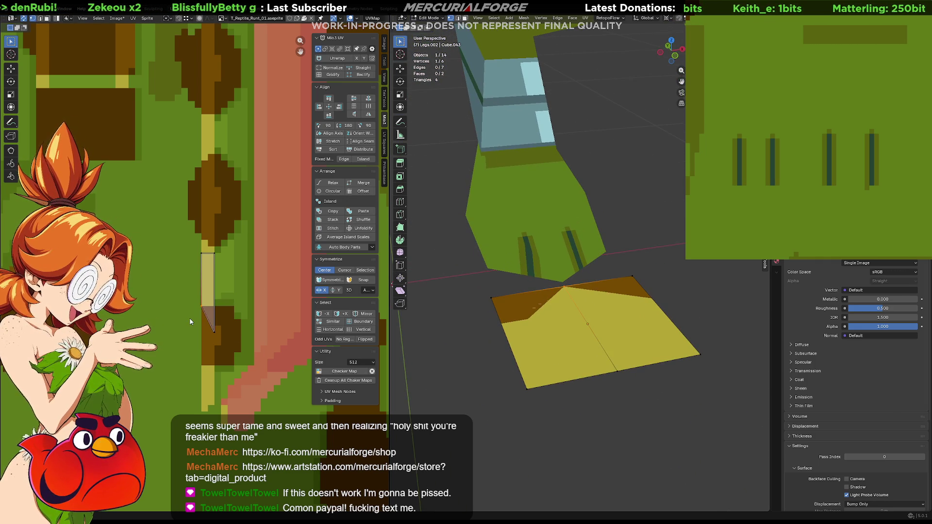
key("g")
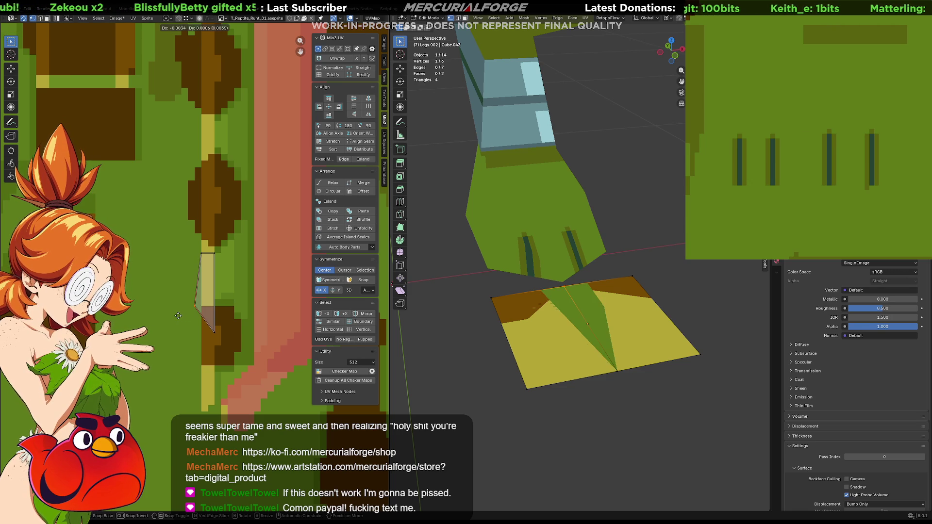
right_click(182, 317)
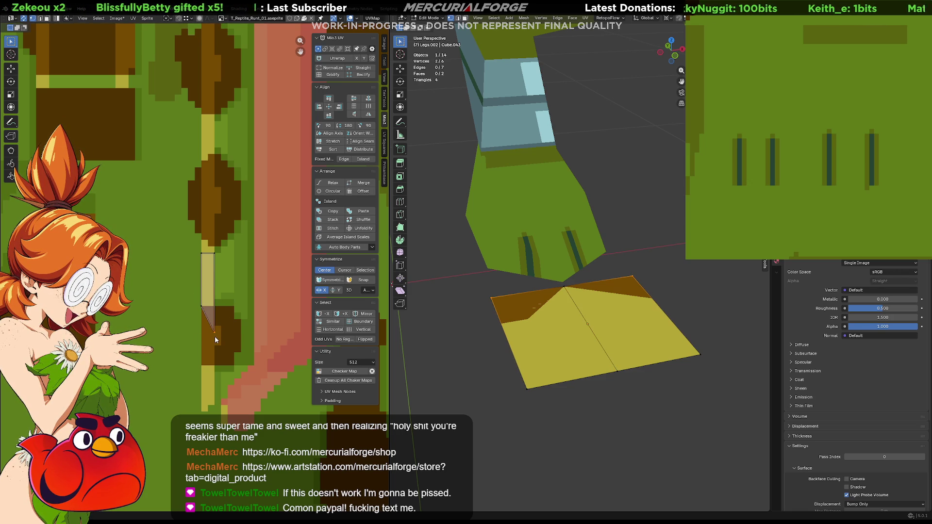
left_click_drag(216, 339, 219, 337)
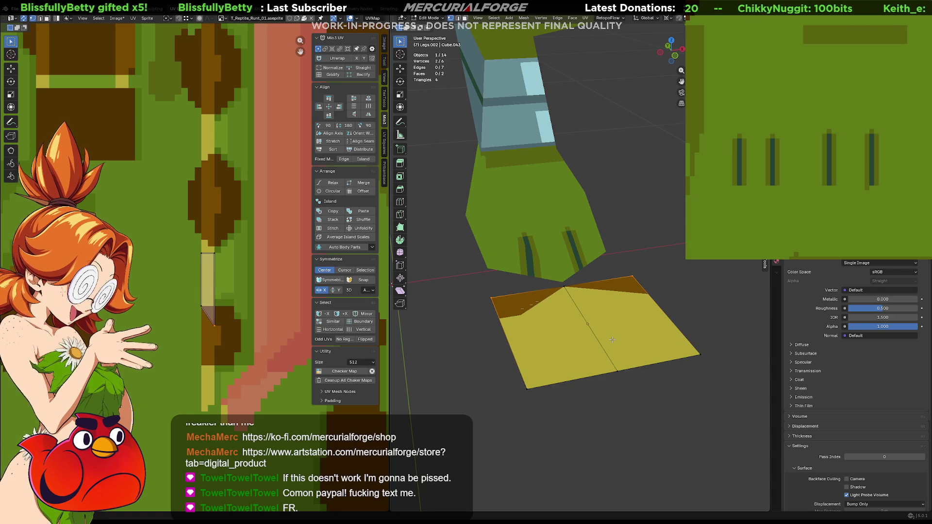
mouse_move(634, 345)
middle_mouse_down()
mouse_move(665, 368)
mouse_move(575, 368)
mouse_move(502, 351)
mouse_move(521, 346)
middle_mouse_up()
- Raise the plane's middle edge straight up along Z into a peak
key("g")
key("x")
key("z")
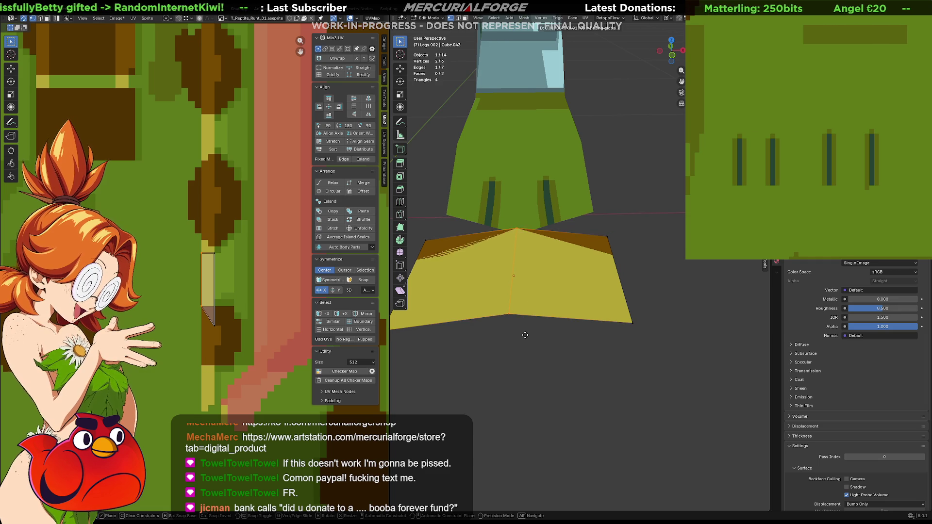
left_click(602, 253)
scroll(602, 253, "down", 3)
- Scale the whole plane narrower along X into a pointed claw shape, then return to Object Mode
key("a")
key("s")
key("x")
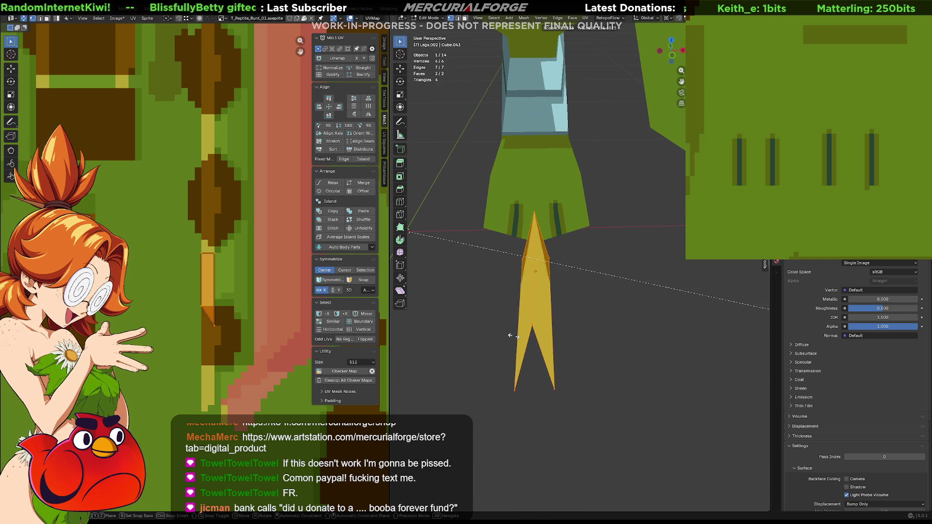
left_click(496, 338)
middle_click_drag(511, 246, 629, 247)
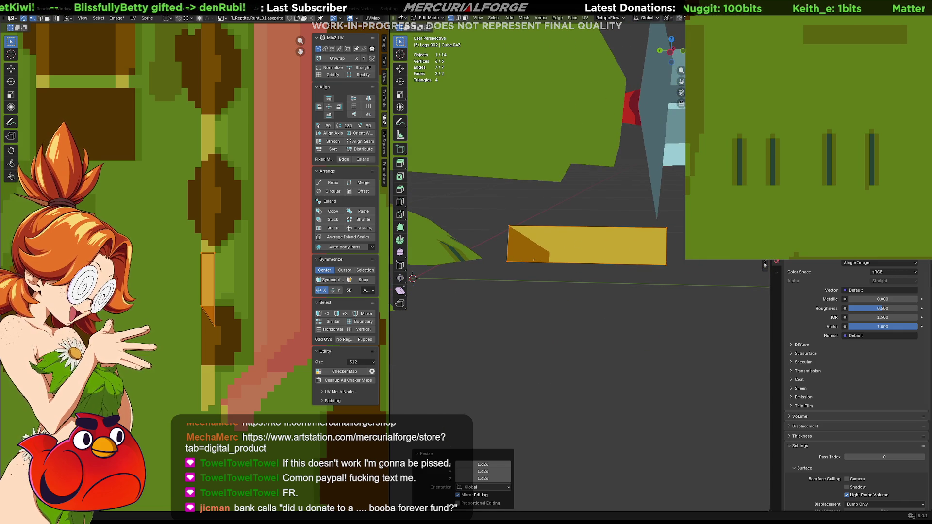
key("s")
key("z")
left_click(670, 416)
key("Tab")
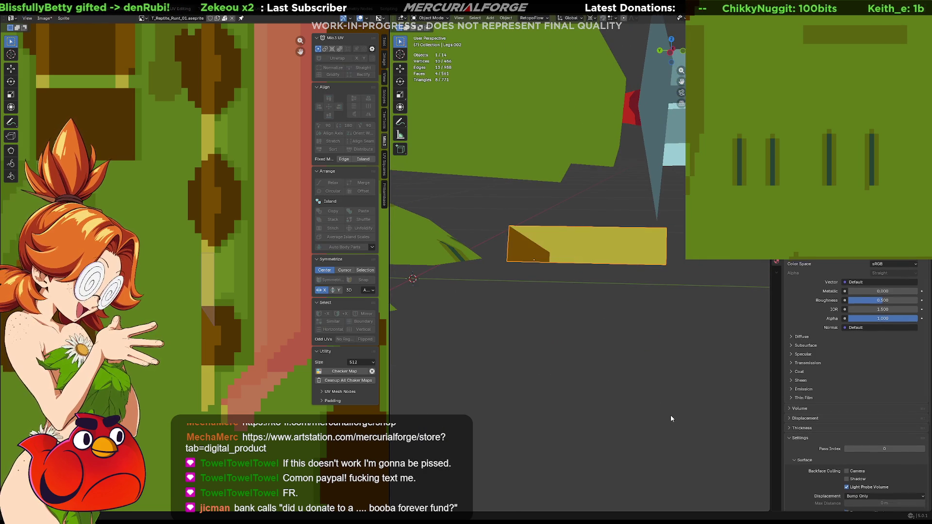
- Set the pivot to Median Point and scale the claw card to 0.505 along Y
key("period")
left_click(664, 374)
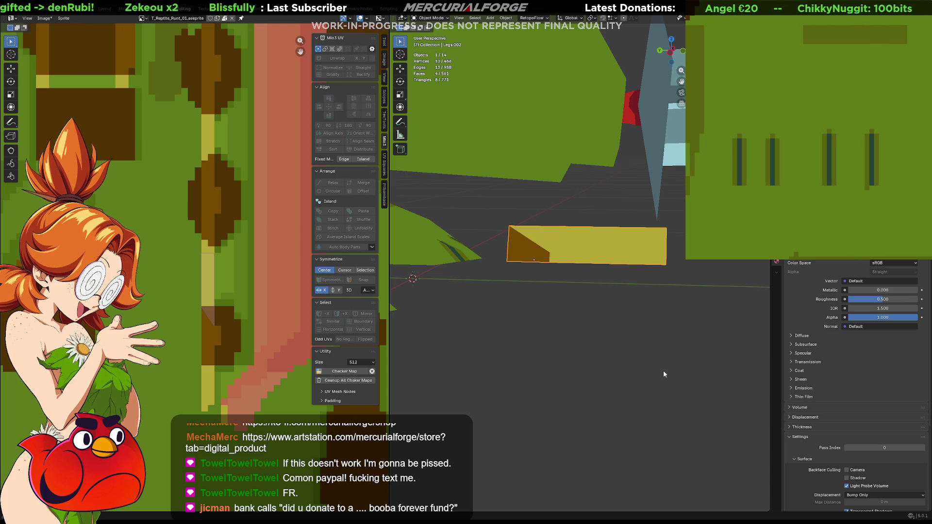
key("s")
key("z")
key("x")
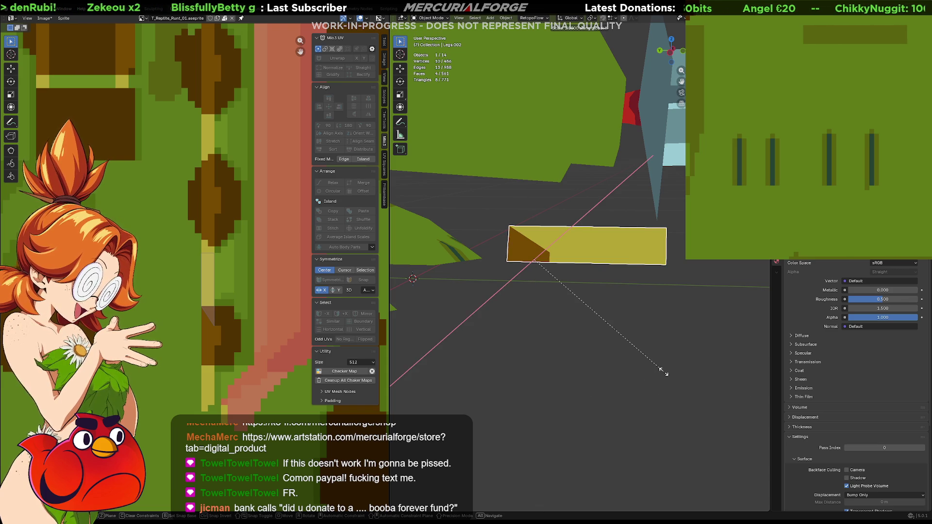
key("y")
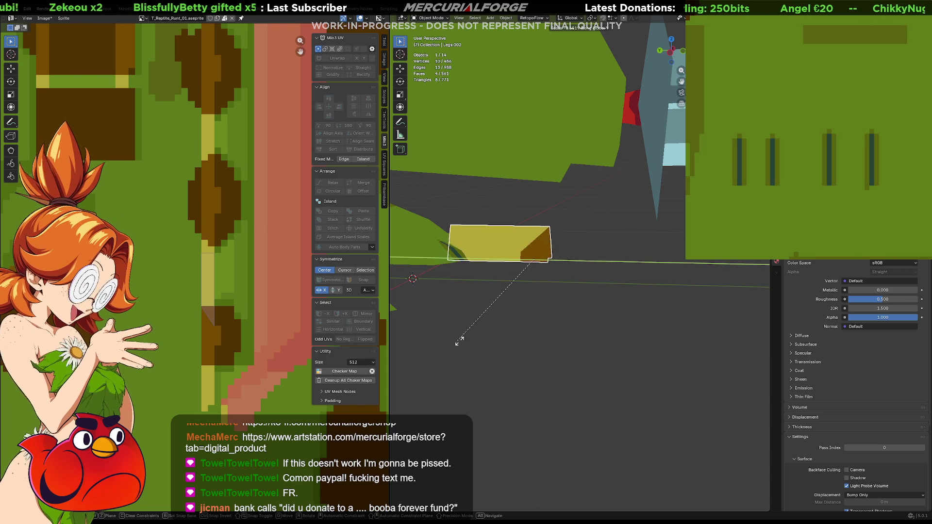
left_click(553, 343)
middle_click_drag(543, 296, 631, 316, "shift")
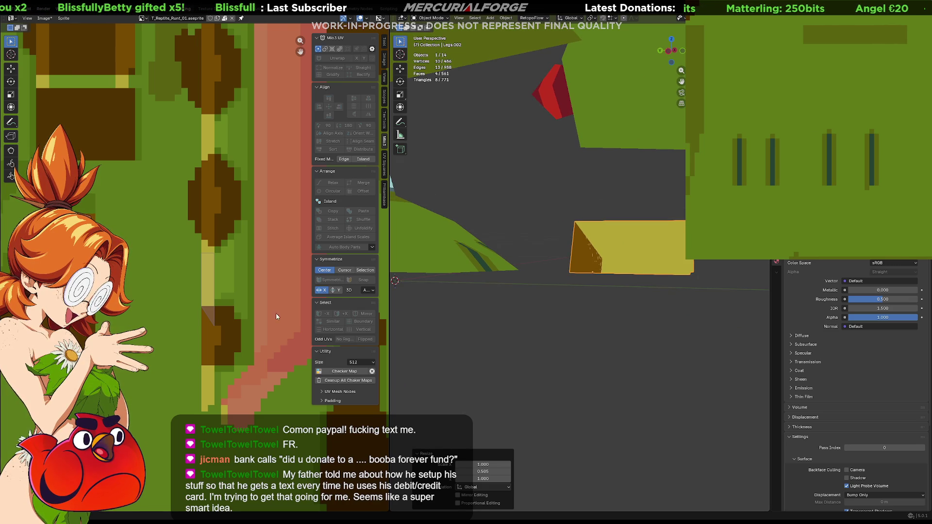
left_click(592, 245)
- Move one corner of Cube.043's UV rectangle left and up, leaving a thin dark slanted end
key("Tab")
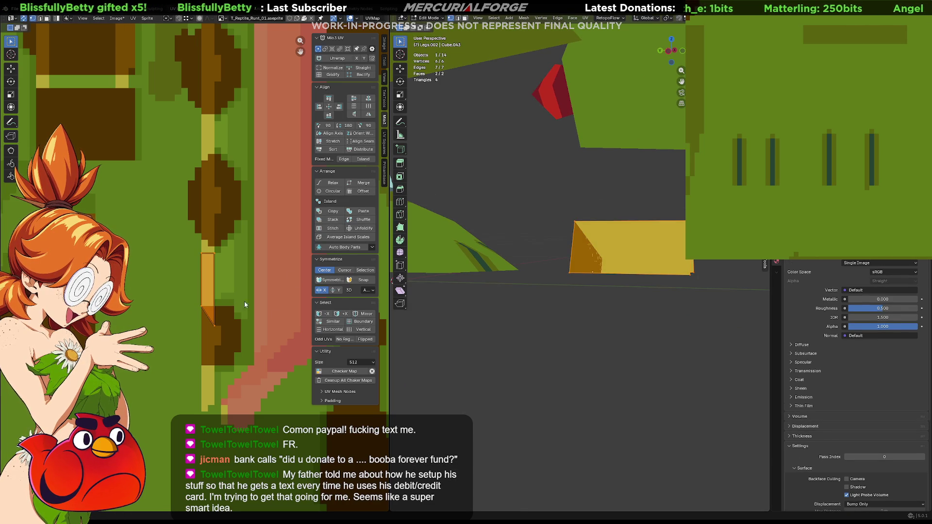
mouse_move(197, 308)
left_mouse_down()
mouse_move(214, 328)
mouse_move(208, 338)
left_mouse_up()
key("g")
left_click(211, 333)
key("g")
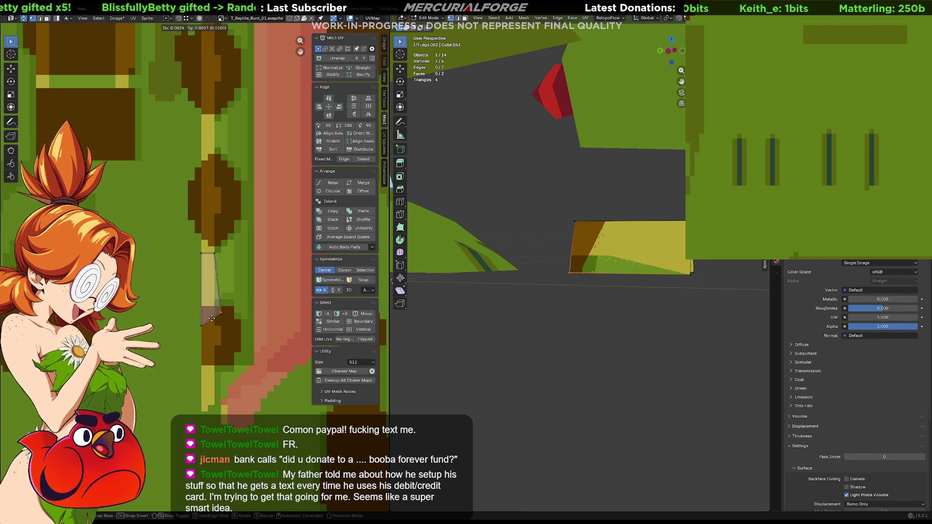
left_click(211, 318)
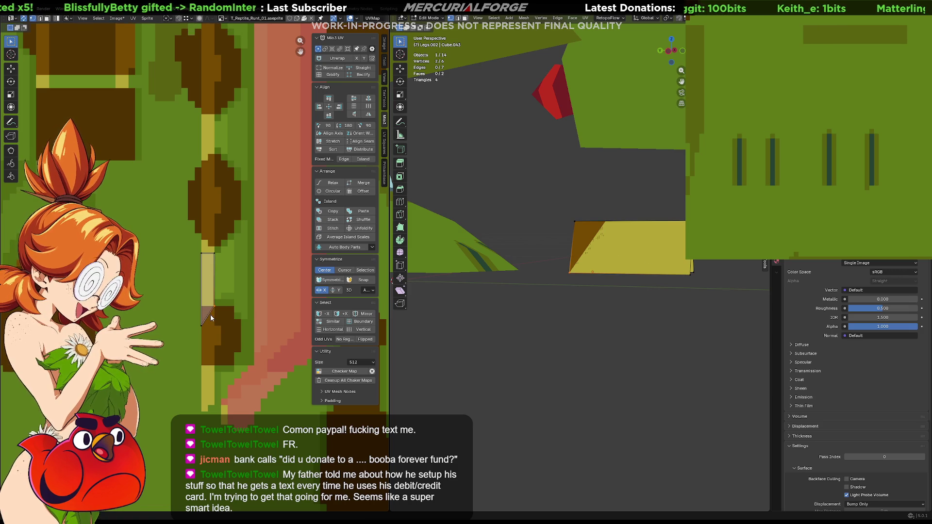
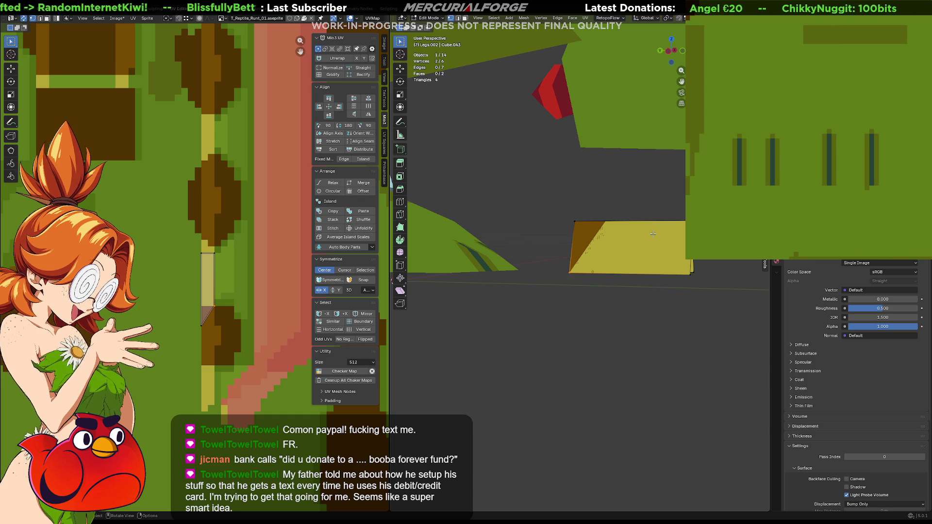
- Move the whole claw mesh sideways along the Y axis
scroll(652, 234, "up", 1)
middle_click_drag(652, 222, 636, 262)
key("a")
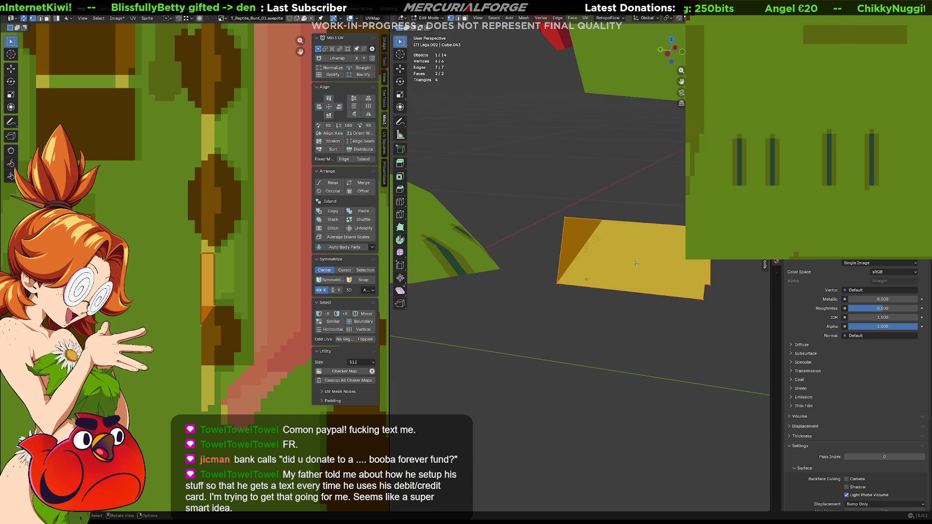
key("g")
key("x")
key("y")
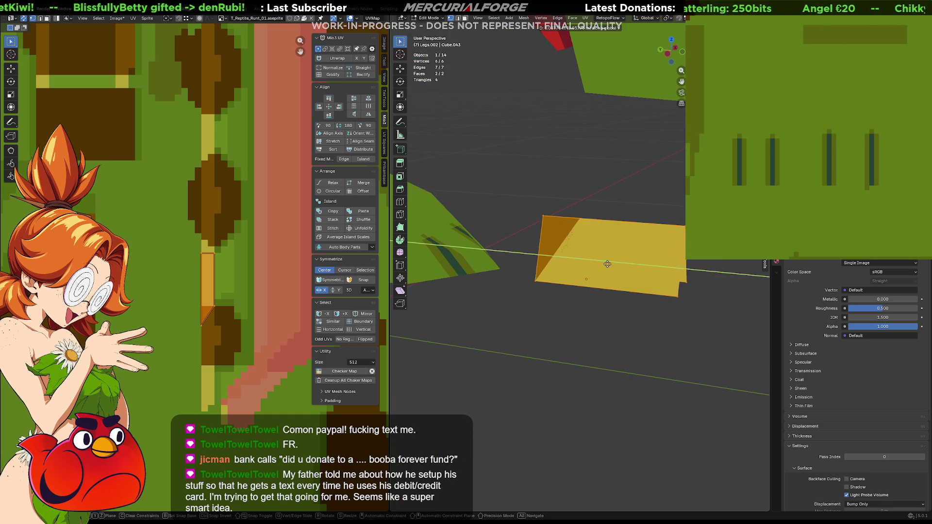
left_click(514, 258)
- In wireframe view, subdivide the claw's three horizontal edges to add a middle edge
middle_click_drag(516, 258, 587, 247)
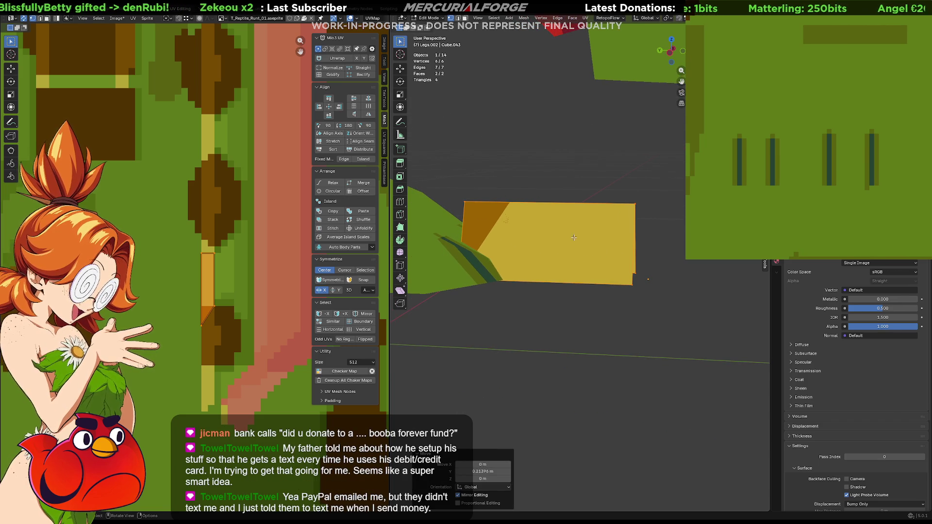
key("shift+z")
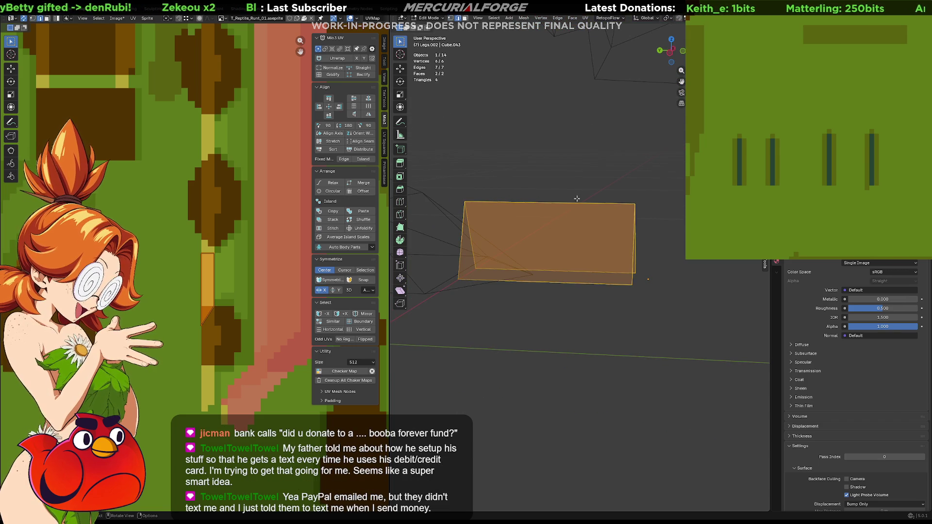
left_click(540, 283, "ctrl+alt")
right_click(564, 205)
left_click(563, 204)
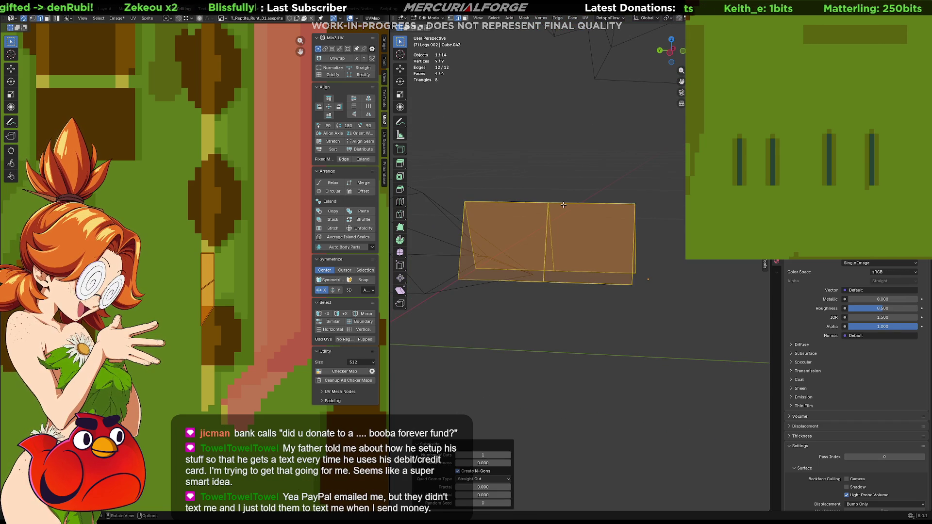
key("ctrl+z")
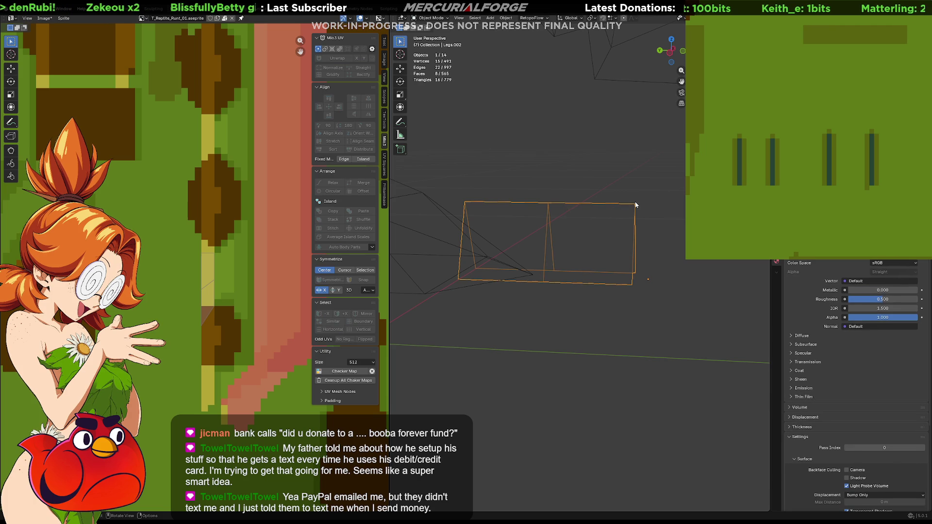
- Merge the claw's two right-end vertices at their centre
key("ctrl+shift+z")
middle_click_drag(633, 208, 612, 223)
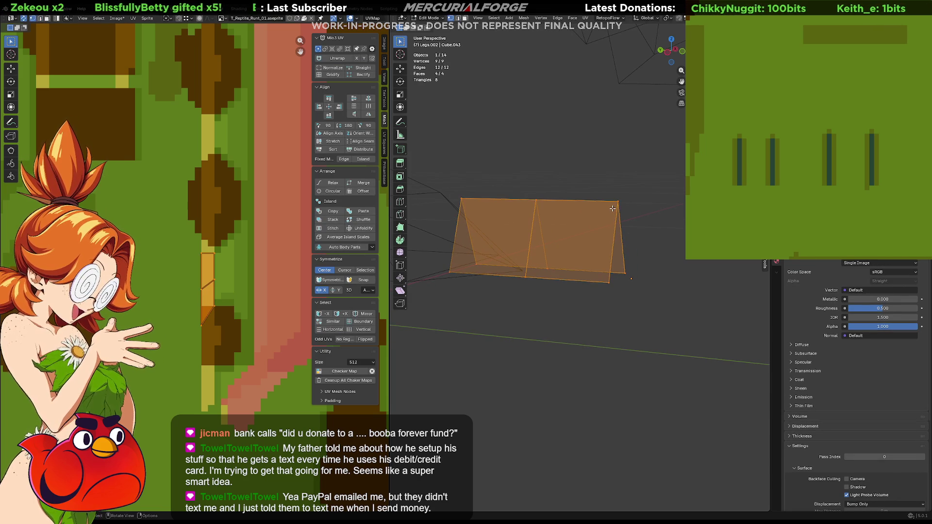
left_click_drag(641, 257, 578, 318)
key("x")
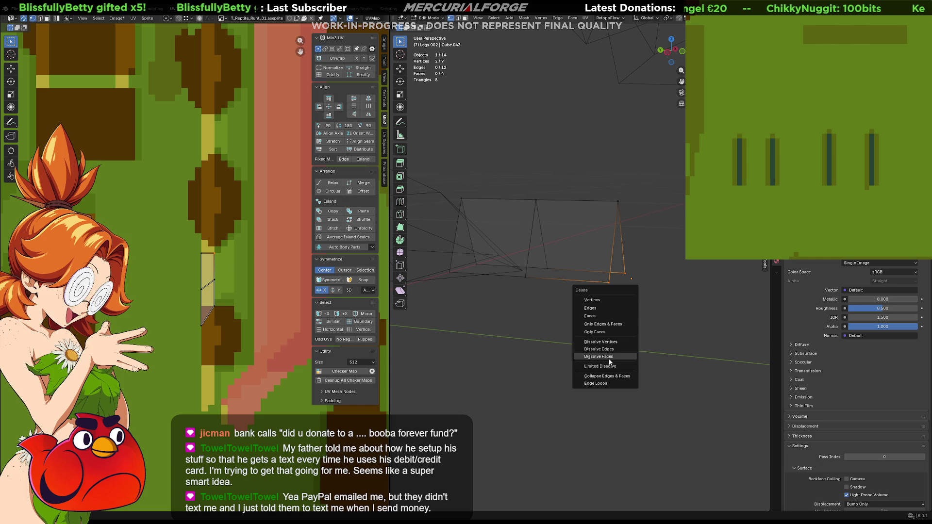
left_click(607, 376)
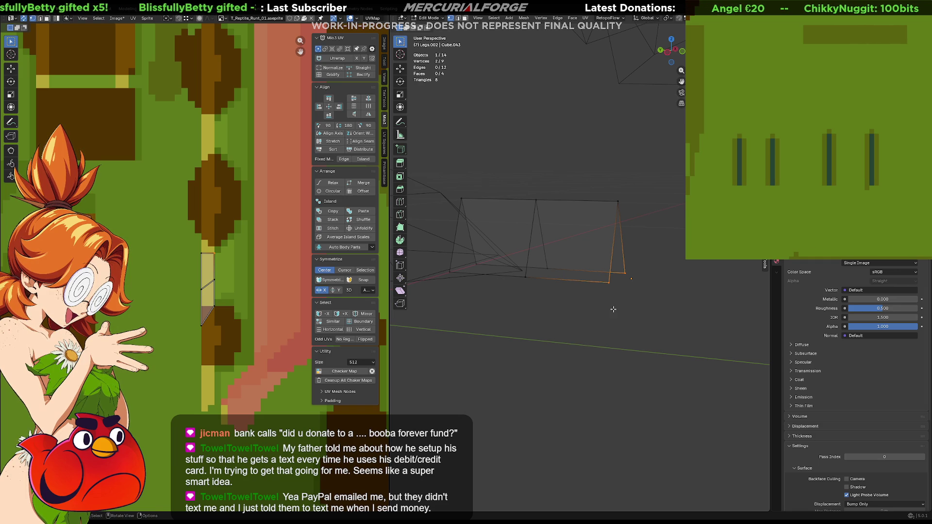
key("m")
left_click(611, 281)
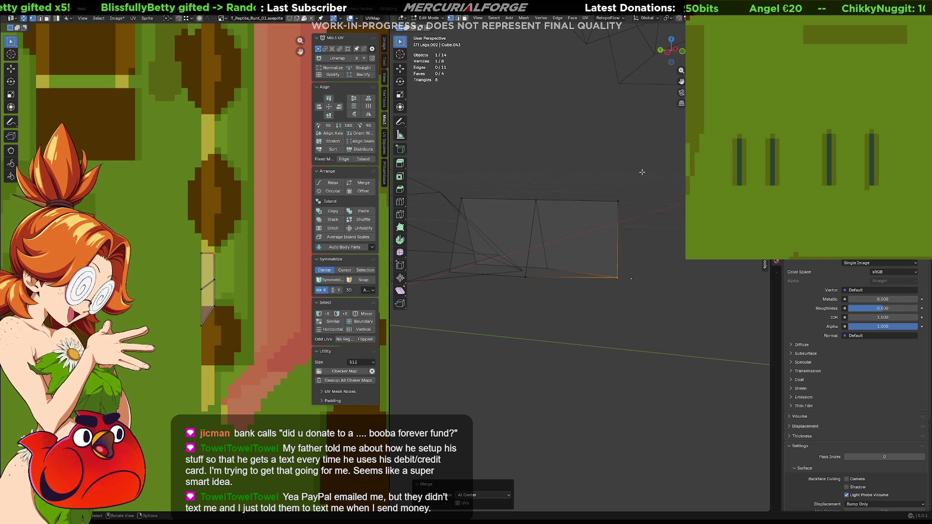
- Try merging the right edge's vertices, ending with only the top-right vertex selected
left_click(617, 201, "shift")
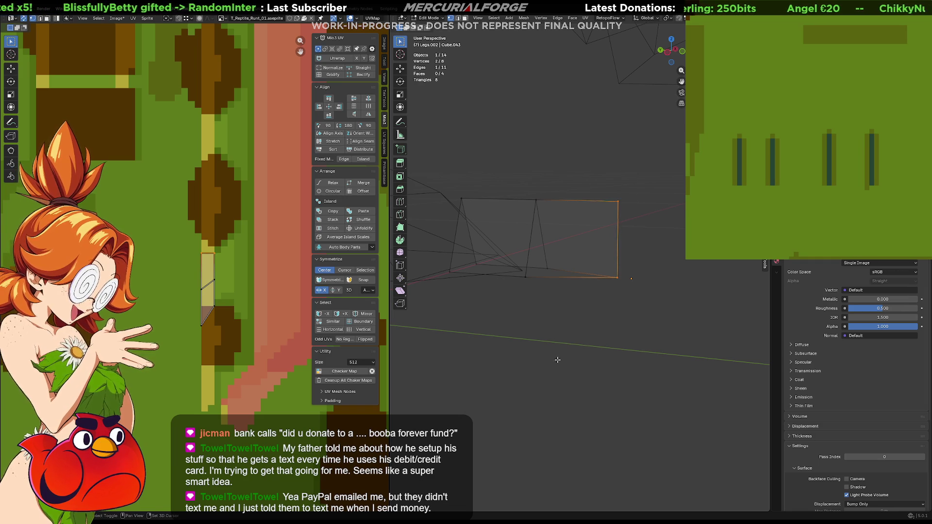
key("m")
left_click(609, 353)
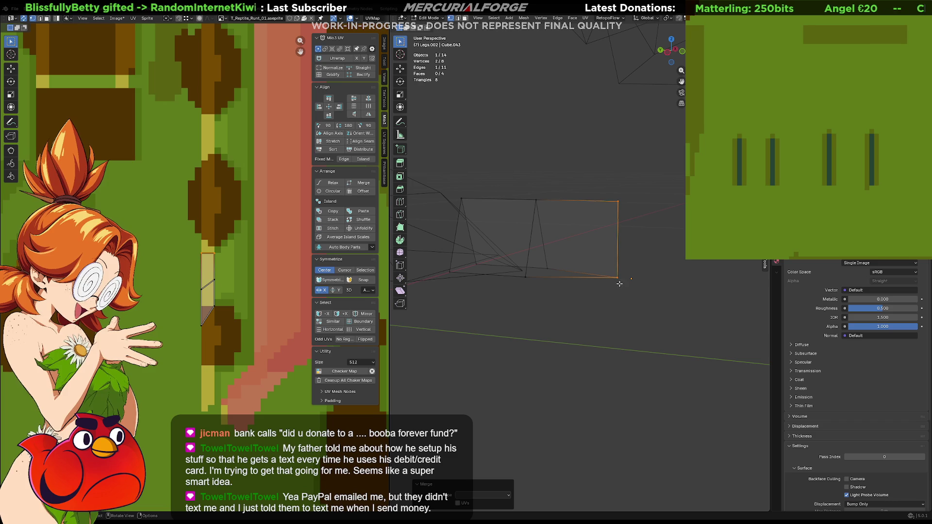
left_click(642, 204)
left_click_drag(615, 283, 604, 309, "shift")
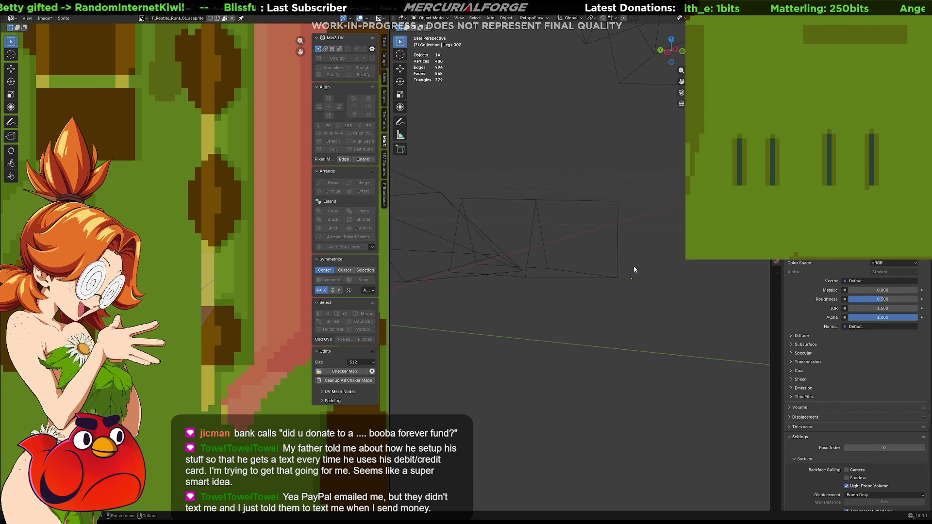
left_click(614, 287, "shift")
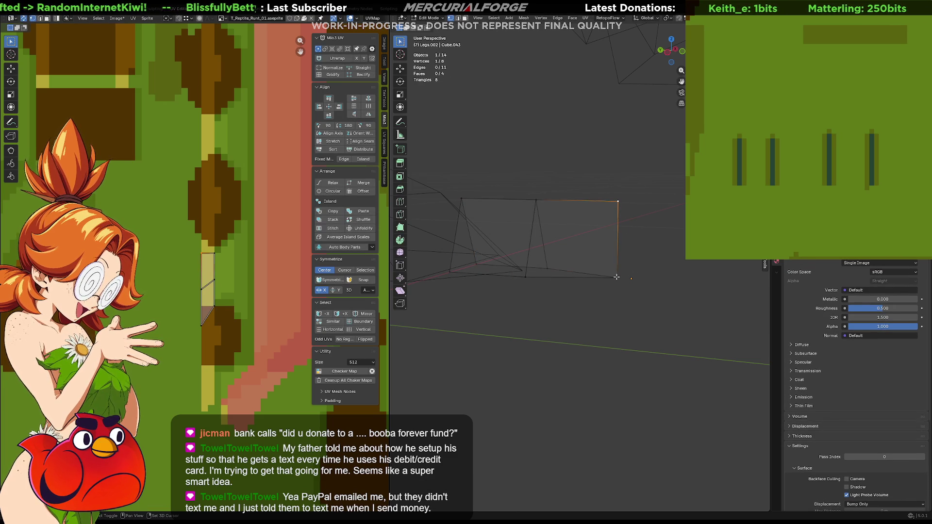
- Merge the right vertices at the bottom corner and lower the top-left vertex along Z
key("m")
left_click(617, 277)
middle_click_drag(546, 242, 553, 230)
left_click(464, 194)
key("g")
key("z")
left_click(467, 245)
- Offset that vertex along Y, lower it with a second vertex, and view the claw solid-shaded
key("g")
key("y")
left_click(450, 243)
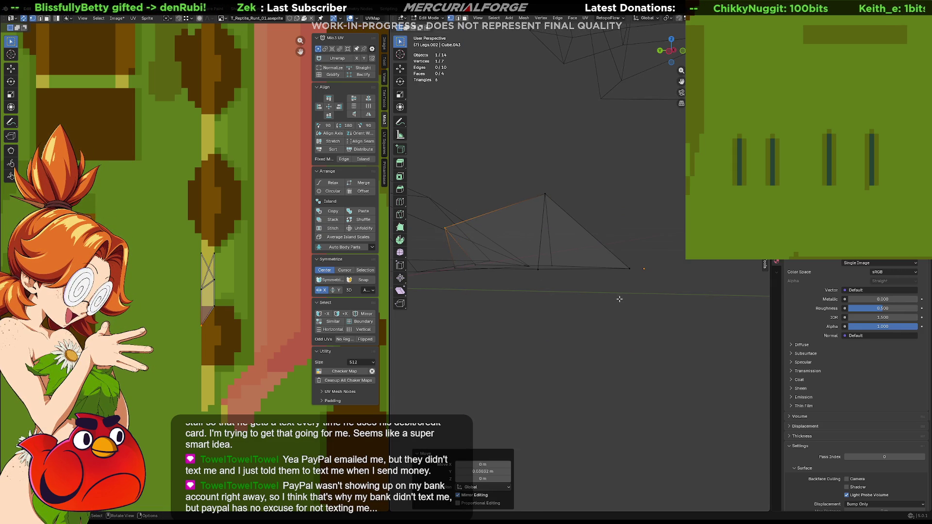
left_click(441, 259, "shift")
key("g")
key("y")
key("z")
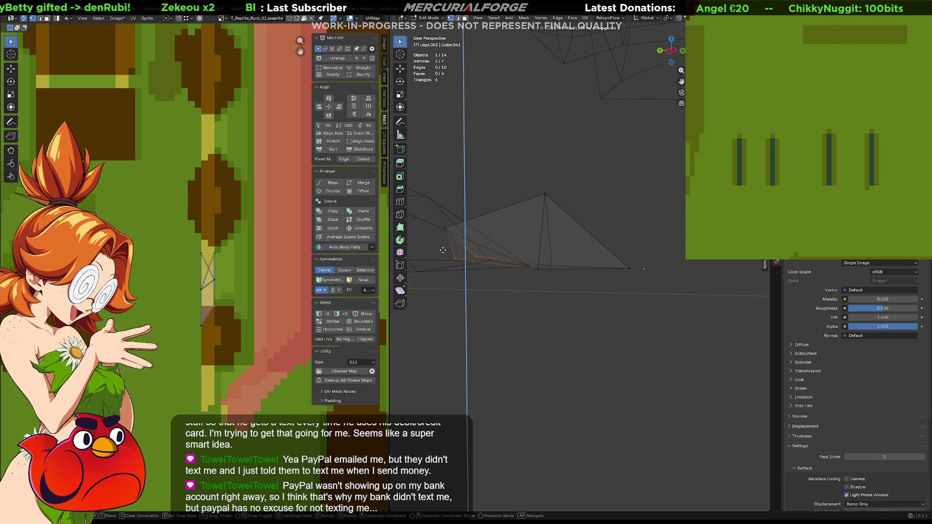
left_click(442, 250)
key("Tab")
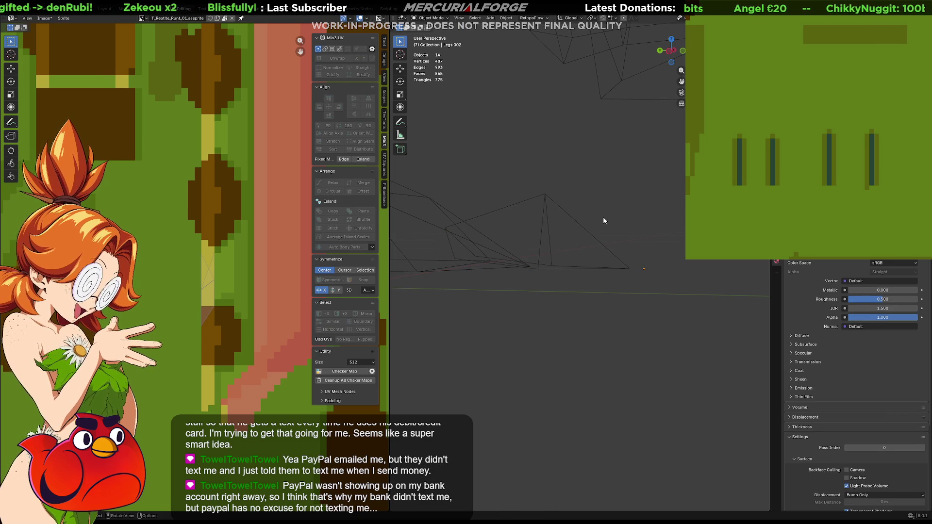
key("shift+z")
mouse_move(603, 216)
middle_mouse_down()
mouse_move(578, 245)
mouse_move(450, 236)
mouse_move(543, 213)
mouse_move(480, 234)
middle_mouse_up()
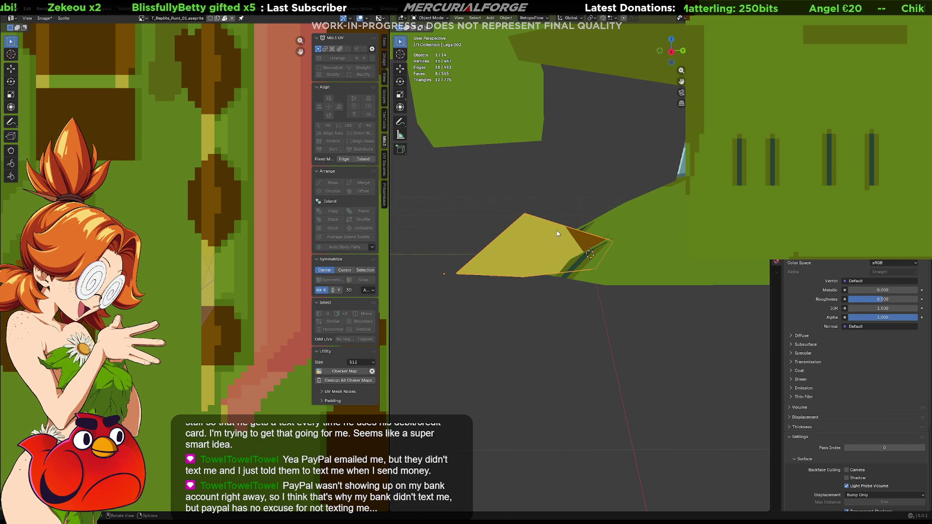
- Raise the claw's middle vertex along Z to form a peaked ridge
key("Tab")
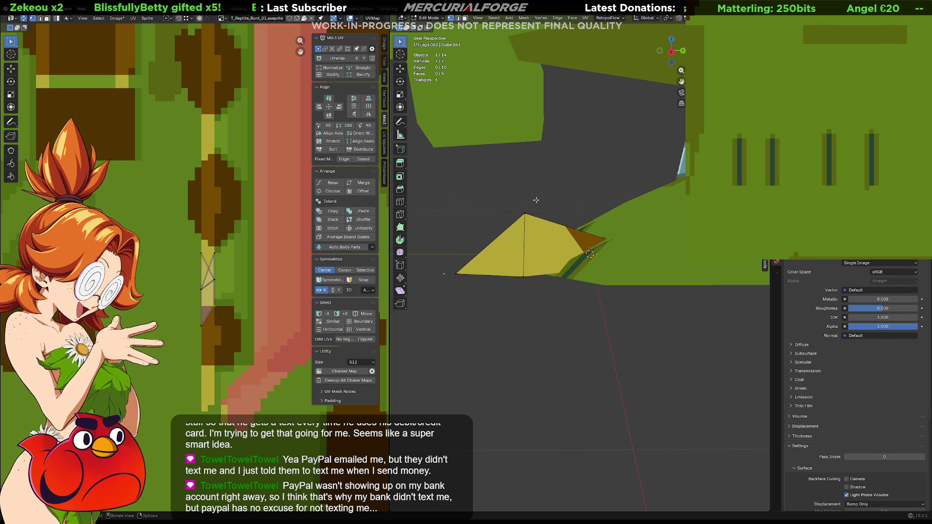
left_click_drag(519, 216, 520, 217)
key("g")
key("z")
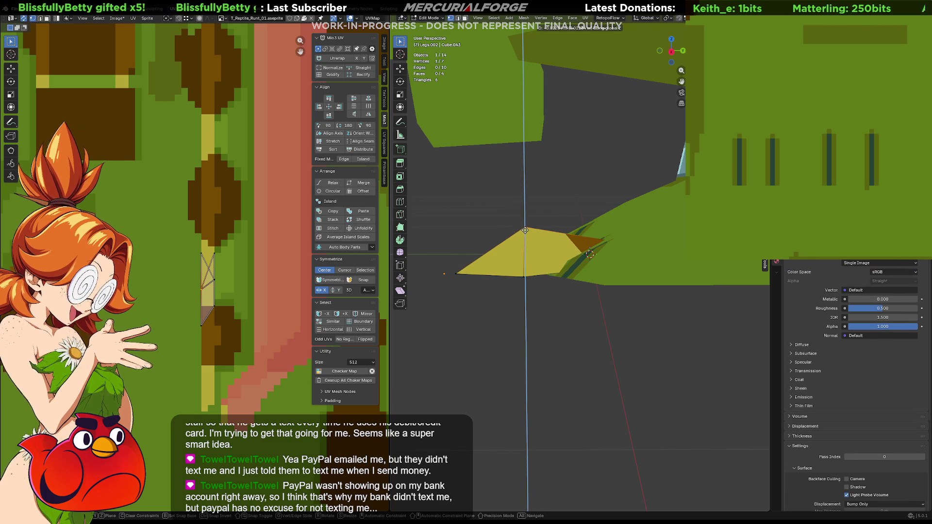
left_click(525, 230)
middle_click_drag(506, 218, 587, 270)
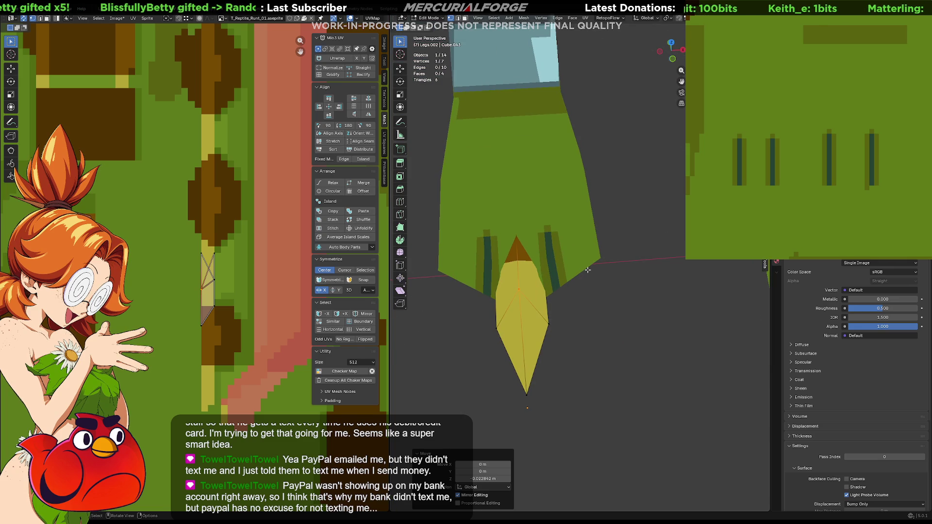
- Move the whole claw off centre to test mirroring, then undo to recentre it
key("a")
key("g")
key("x")
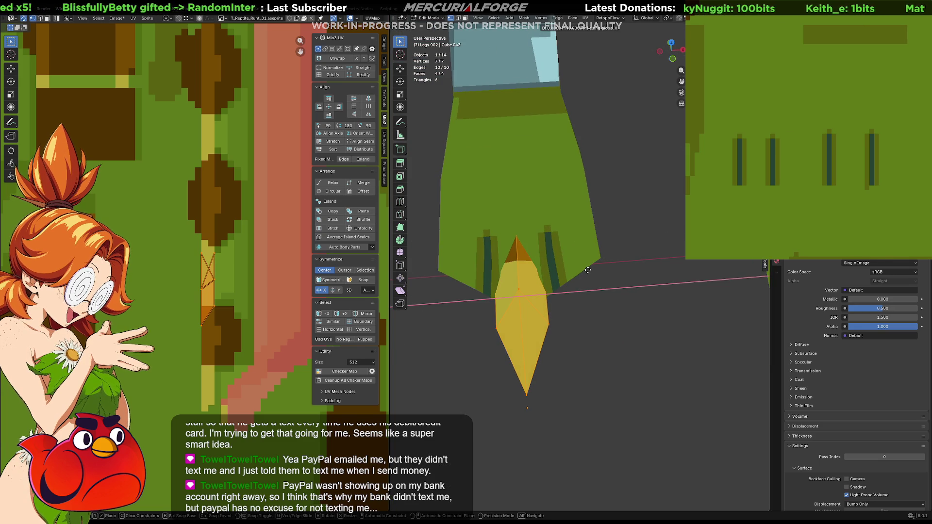
right_click(592, 269)
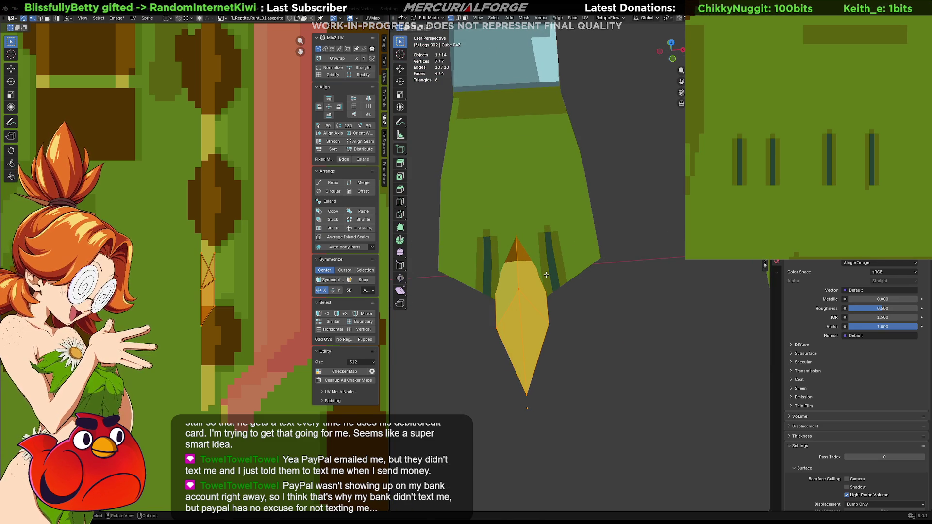
key("g")
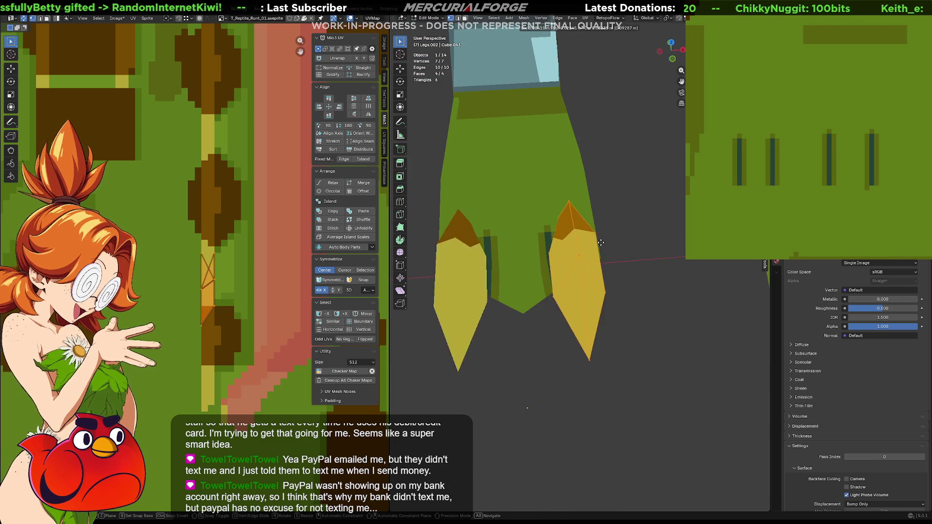
left_click(563, 243)
mouse_move(563, 242)
middle_mouse_down()
mouse_move(568, 198)
mouse_move(557, 285)
middle_mouse_up()
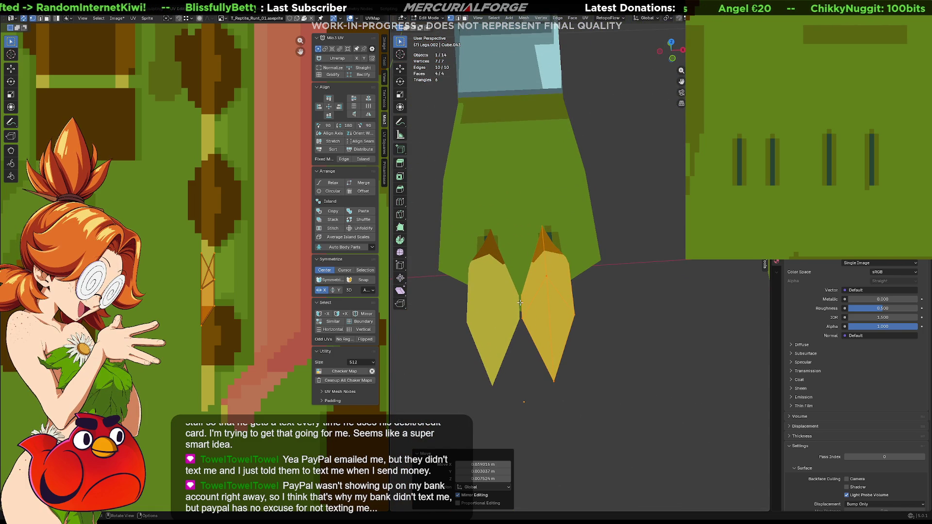
key("ctrl+z")
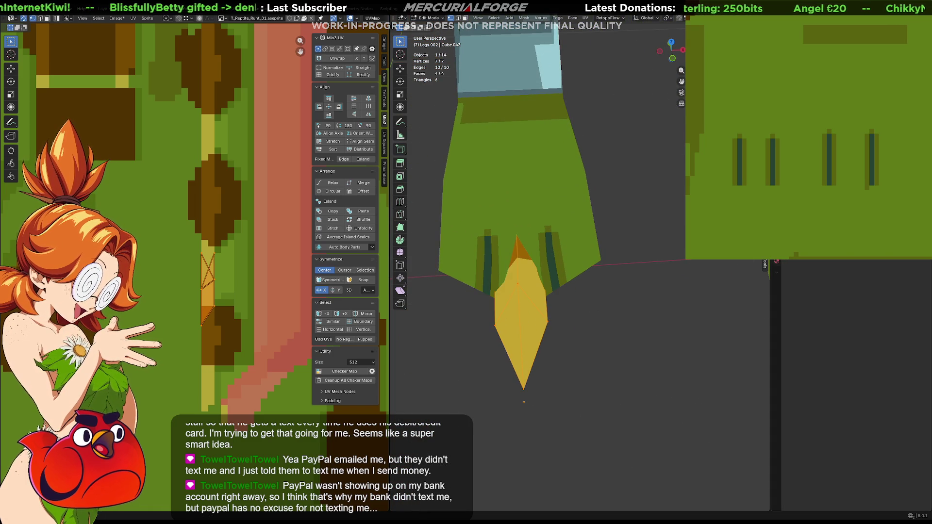
- Nudge the selected claw vertices slightly and check the wedge from a low side view
mouse_move(572, 345)
middle_mouse_down()
mouse_move(566, 336)
mouse_move(559, 366)
mouse_move(569, 309)
mouse_move(558, 364)
mouse_move(569, 334)
middle_mouse_up()
key("g")
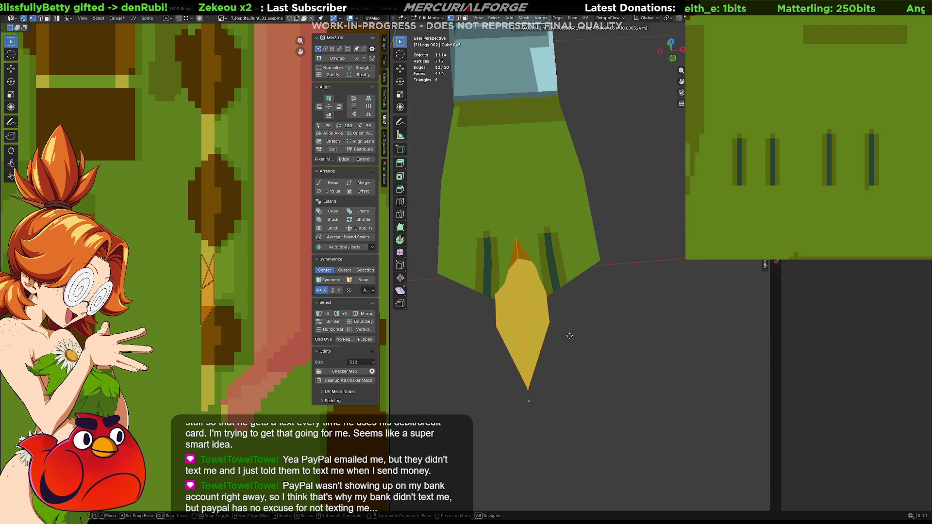
left_click(572, 336)
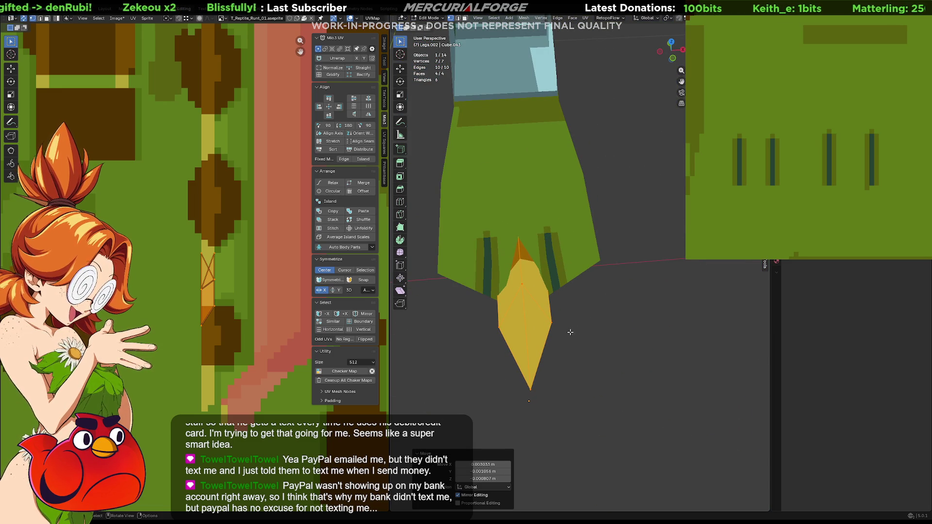
mouse_move(569, 333)
middle_mouse_down()
mouse_move(644, 296)
mouse_move(626, 315)
middle_mouse_up()
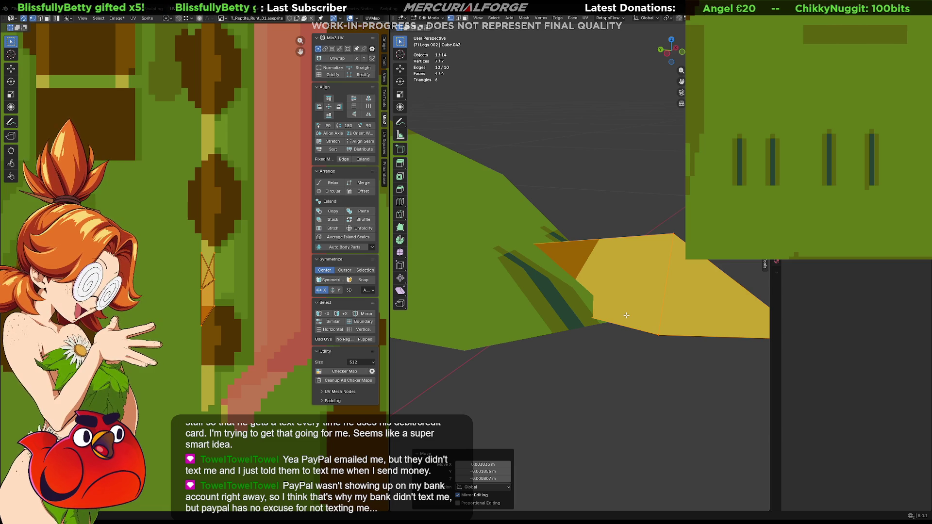
- Select the yellow claw piece and enter its mesh editing
middle_click_drag(624, 321, 646, 296)
key("Tab")
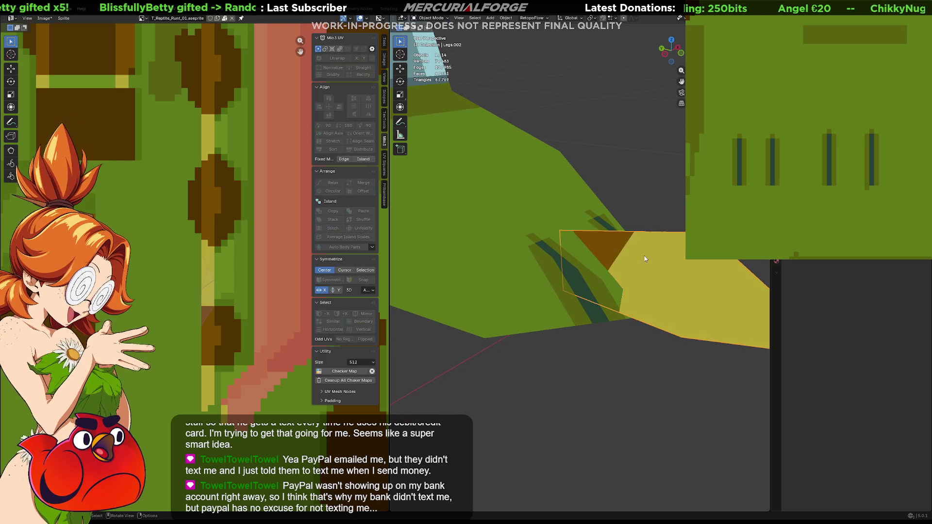
mouse_move(642, 263)
middle_mouse_down()
mouse_move(538, 292)
mouse_move(595, 279)
middle_mouse_up()
left_click(552, 294)
key("Tab")
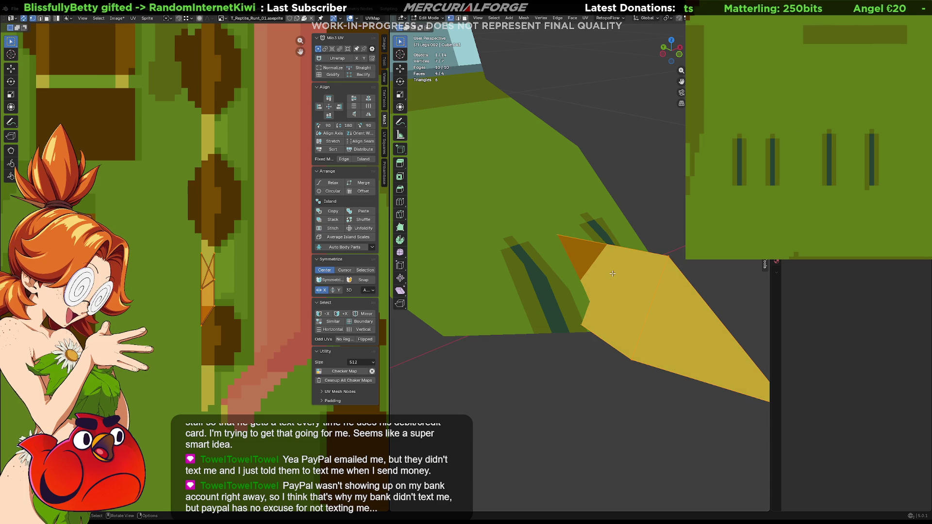
key("r")
left_click(612, 273)
- Triangulate two of the claw's quad faces with Ctrl+T
key("t")
key("alt+a")
right_click(588, 192)
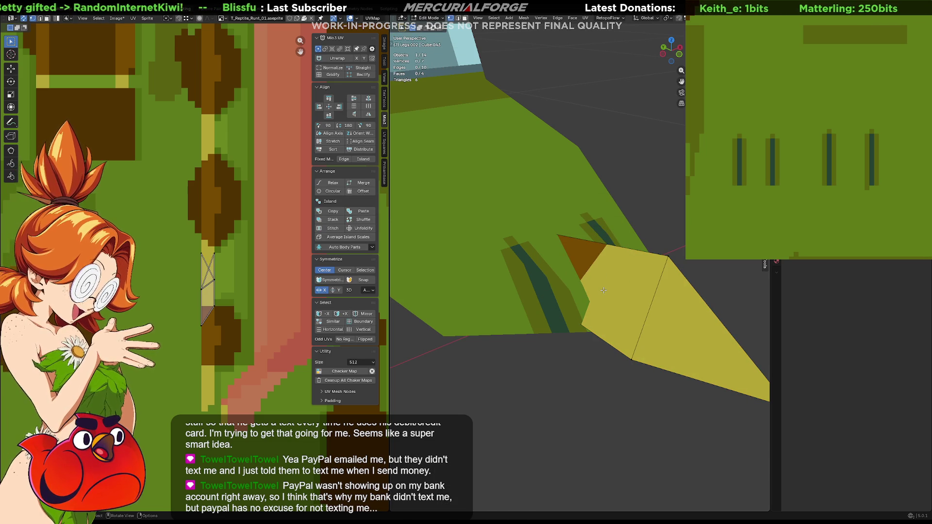
left_click(603, 290)
middle_click_drag(603, 290, 518, 299)
left_click(518, 299, "shift")
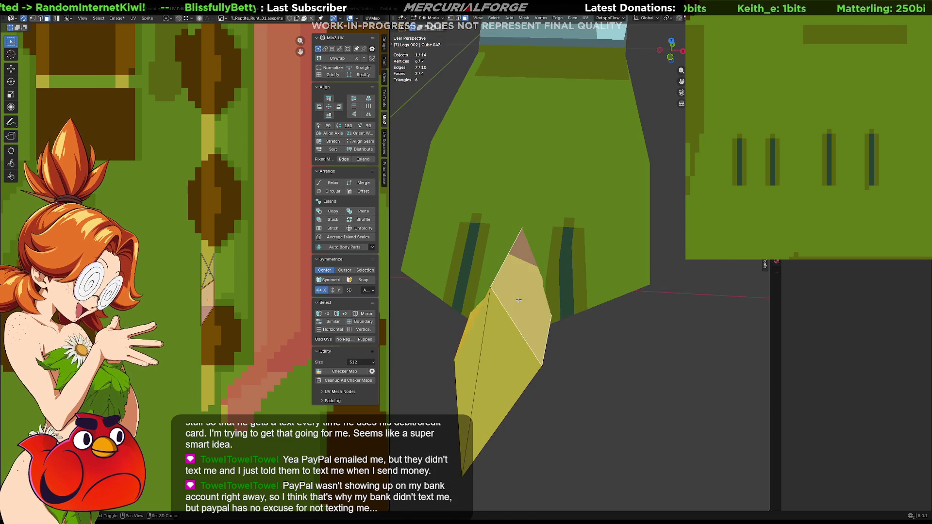
right_click(518, 299)
key("Escape")
key("ctrl+t")
mouse_move(529, 296)
middle_mouse_down()
mouse_move(546, 288)
mouse_move(475, 295)
middle_mouse_up()
scroll(202, 302, "right", 4, "ctrl")
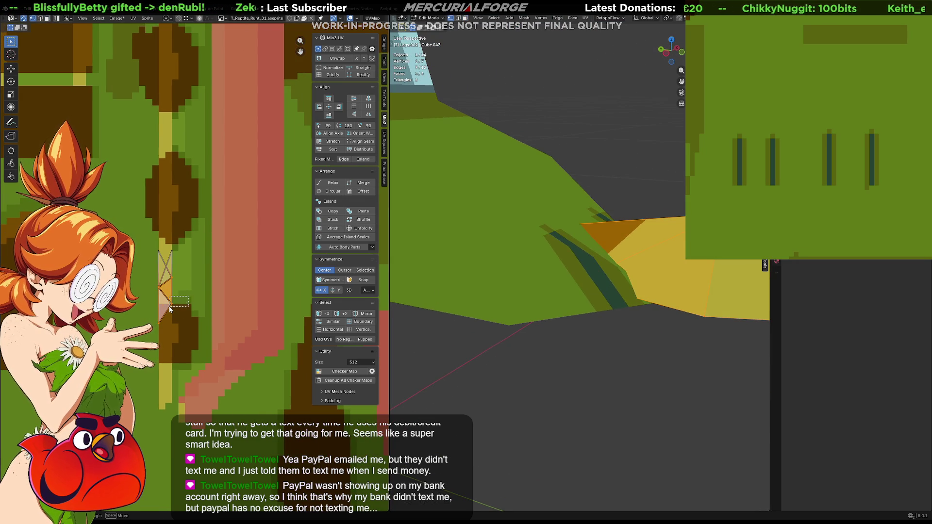
- Drop a claw UV edge lower on the pixel texture and reposition one UV vertex
left_click(168, 307)
key("g")
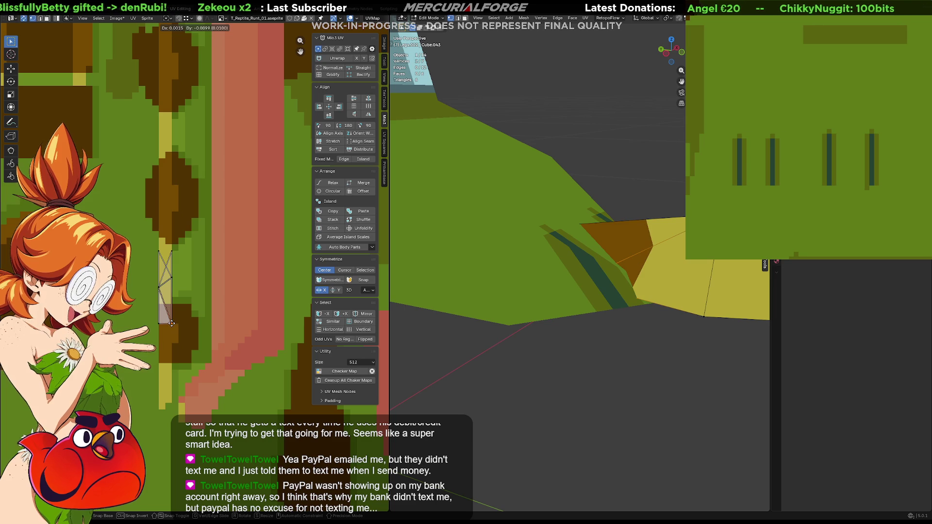
left_click(169, 327)
mouse_move(165, 335)
left_mouse_down()
mouse_move(152, 319)
mouse_move(168, 292)
left_mouse_up()
key("g")
left_click(154, 309)
- Shift two more claw UV vertices on the texture, then select the claw's right triangle face
key("g")
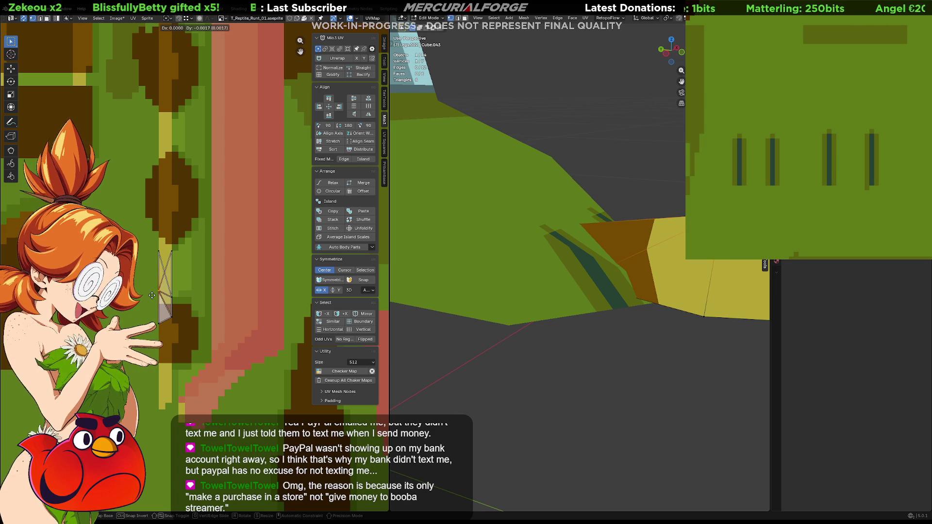
left_click(160, 328)
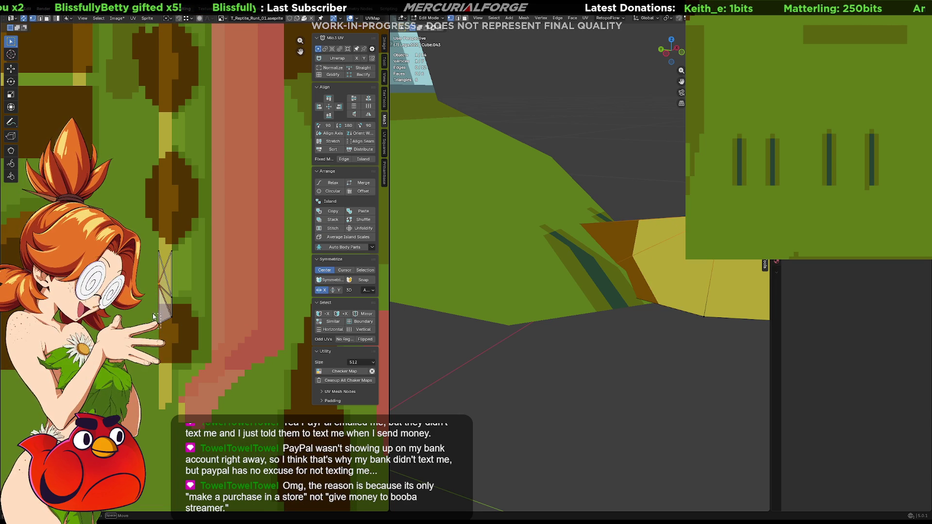
key("g")
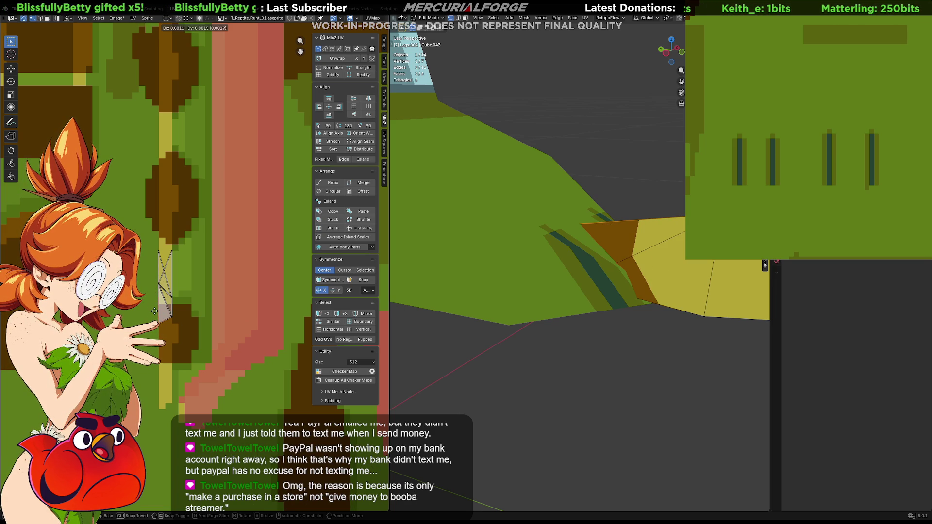
left_click(154, 314)
mouse_move(573, 272)
middle_mouse_down()
mouse_move(538, 271)
mouse_move(564, 238)
mouse_move(611, 224)
middle_mouse_up()
mouse_move(673, 203)
left_mouse_down()
mouse_move(651, 240)
mouse_move(581, 296)
left_mouse_up()
- Move the right face along Y, then select the whole claw and return to Object Mode
key("g")
key("y")
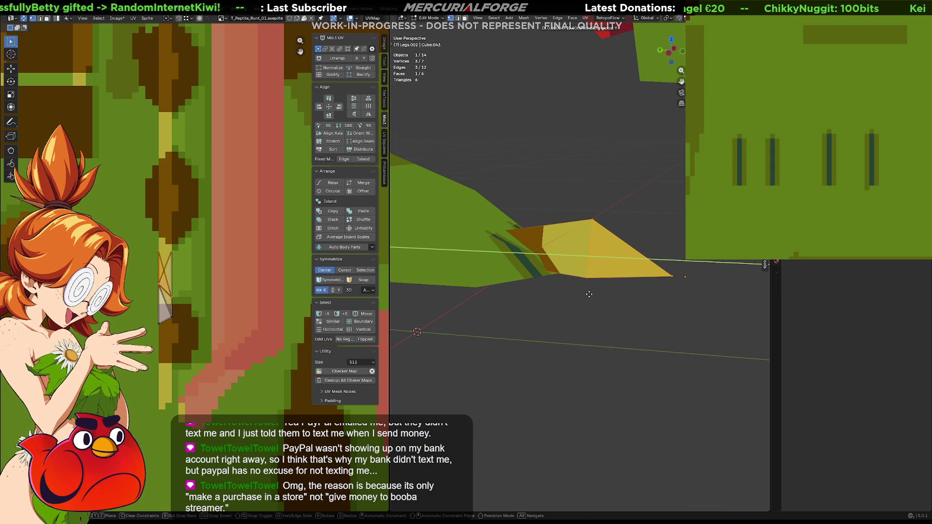
left_click(569, 288)
key("alt+a")
mouse_move(569, 288)
middle_mouse_down()
mouse_move(558, 318)
mouse_move(568, 320)
mouse_move(569, 313)
mouse_move(541, 327)
mouse_move(550, 333)
middle_mouse_up()
key("a")
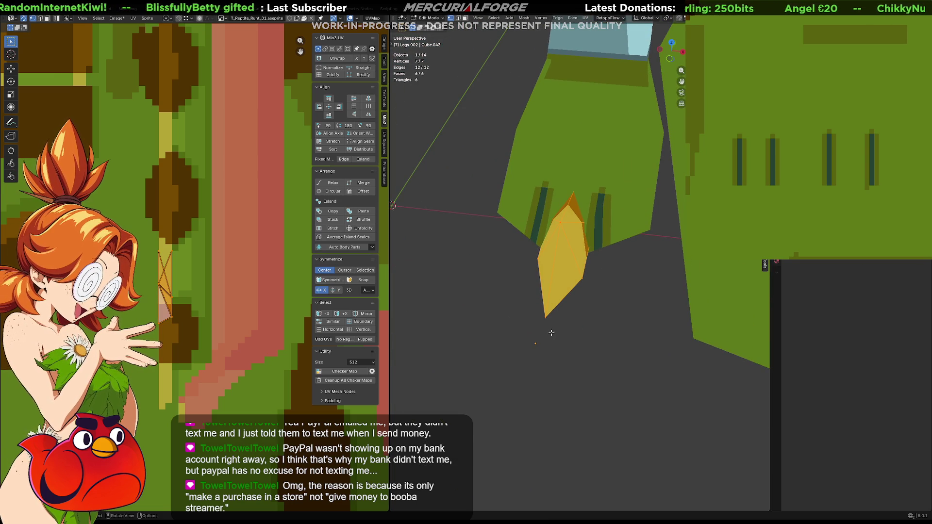
key("Tab")
- Duplicate the claw and place the copy beside the first claw
key("shift+d")
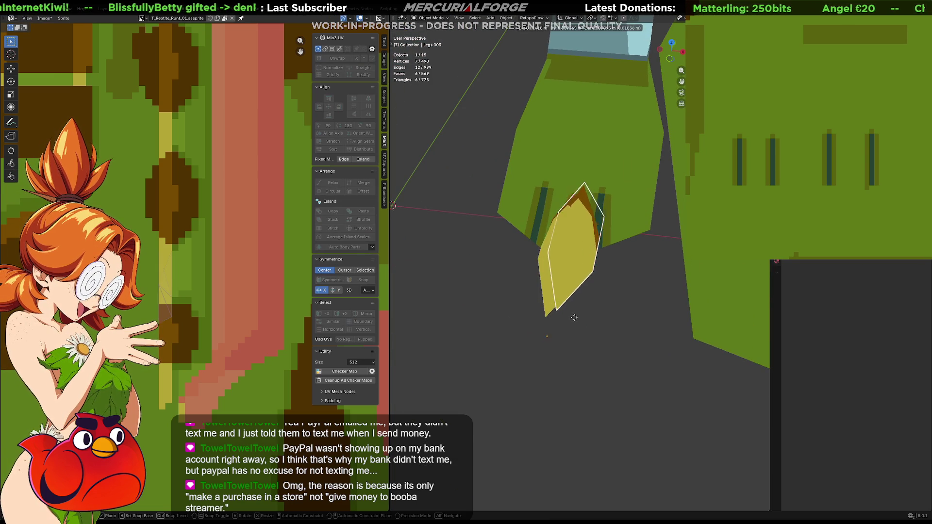
left_click(627, 316)
mouse_move(627, 316)
middle_mouse_down()
mouse_move(564, 269)
mouse_move(552, 288)
mouse_move(570, 293)
middle_mouse_up()
key("ctrl+z")
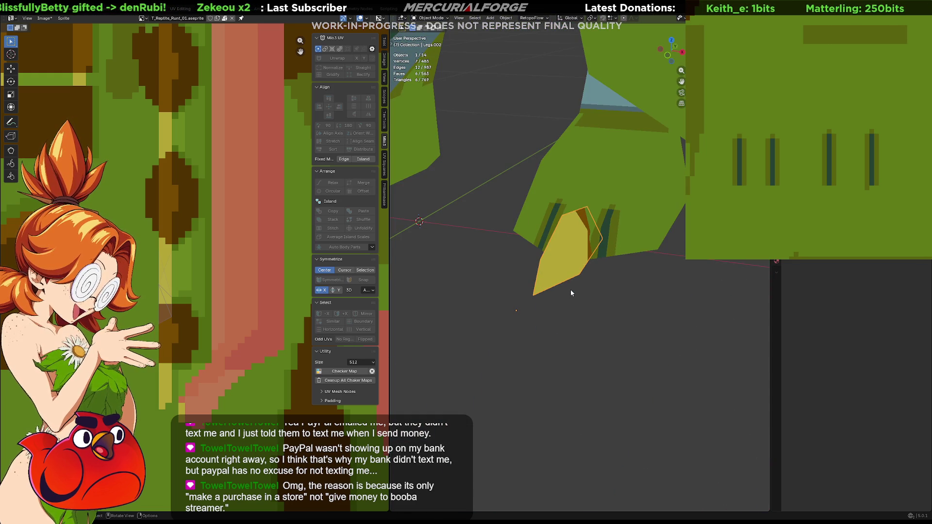
key("shift+d")
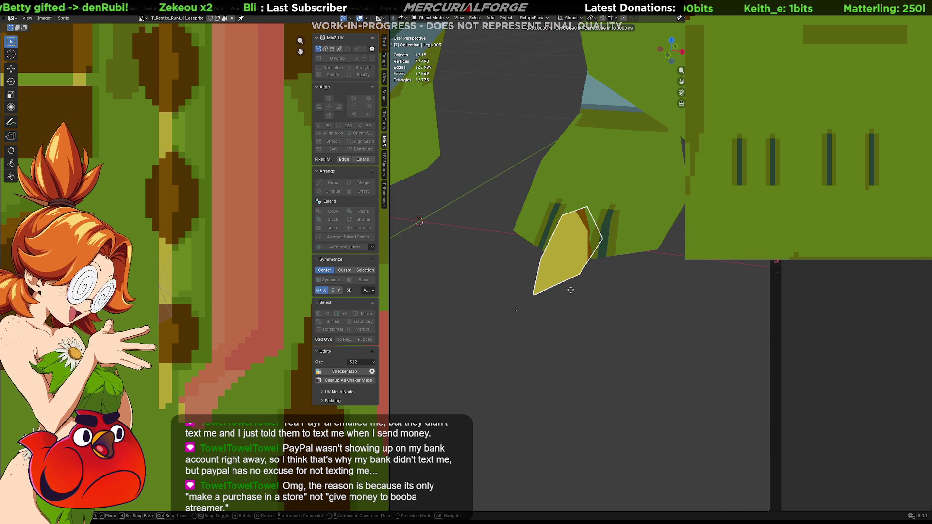
key("shift+z")
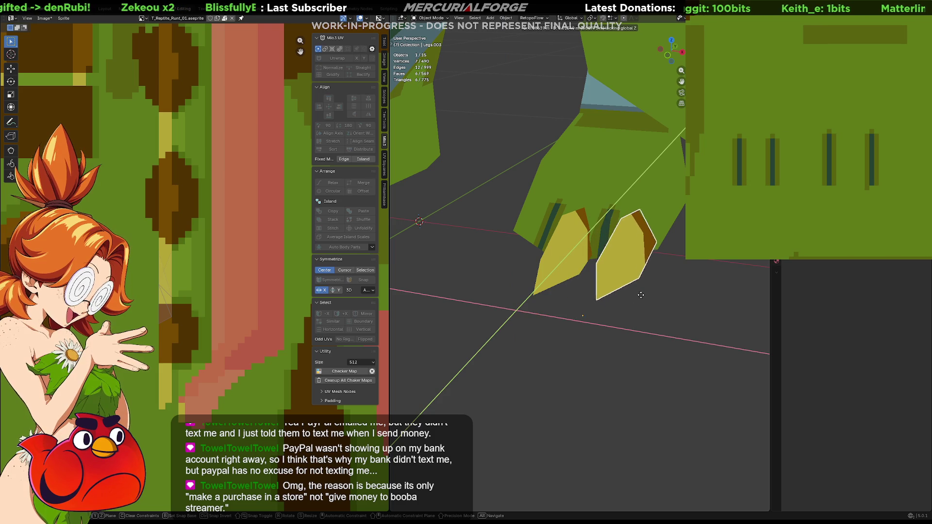
left_click(641, 293)
middle_click_drag(641, 294, 645, 298)
- Turn the claw copy 5.36° around Z, shift it right, and scale it to 0.844
key("r")
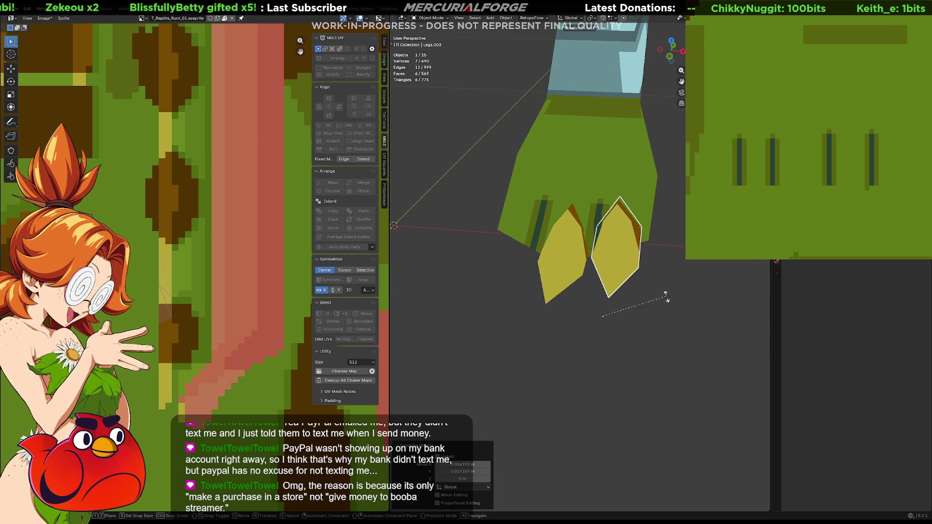
key("z")
left_click(673, 290)
key("g")
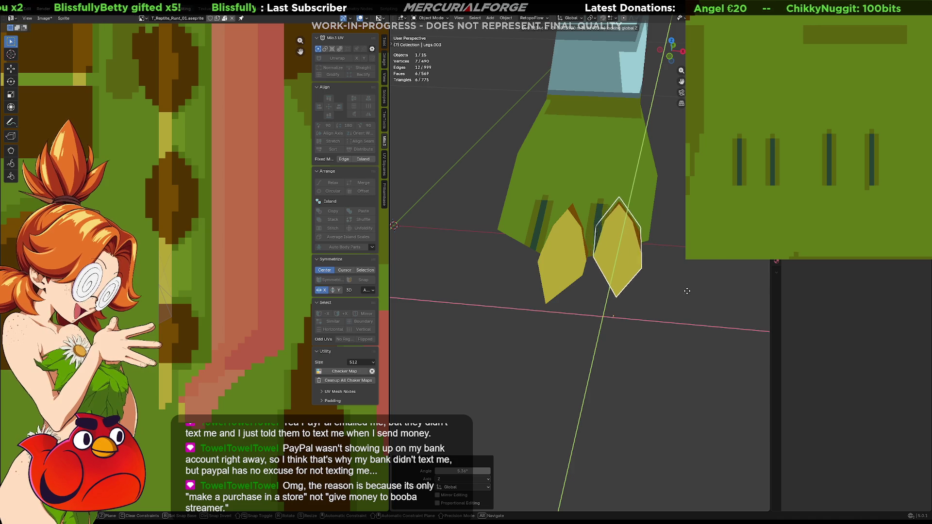
left_click(711, 308)
key("s")
left_click(698, 302)
- Fine-tune the copy's position at the same height, then duplicate the first claw again
key("g")
key("shift+x")
left_click(698, 302)
mouse_move(698, 303)
middle_mouse_down()
mouse_move(623, 277)
mouse_move(671, 264)
mouse_move(740, 297)
middle_mouse_up()
middle_click_drag(455, 294, 705, 282)
left_click(557, 261)
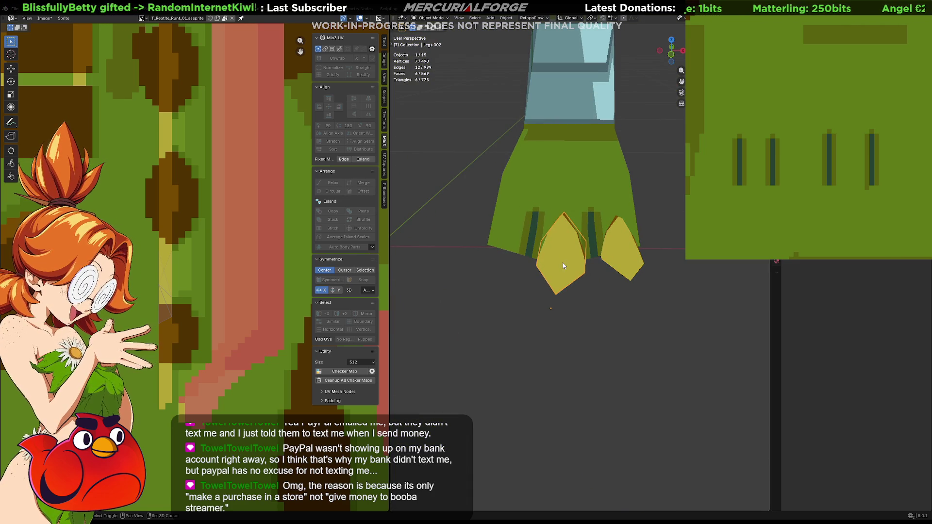
key("shift+d")
- Place the duplicated claw to the left of the others and enlarge it to 1.414 times
key("shift+z")
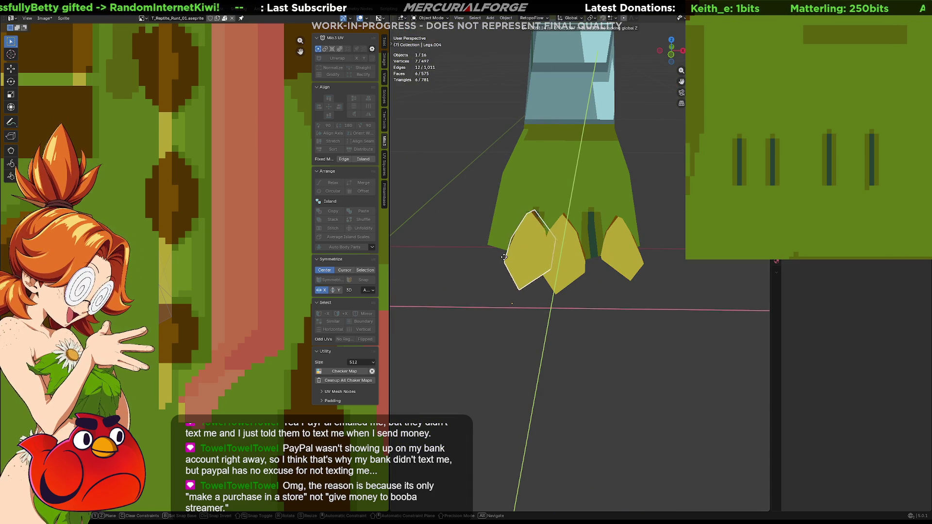
left_click(507, 257)
key("s")
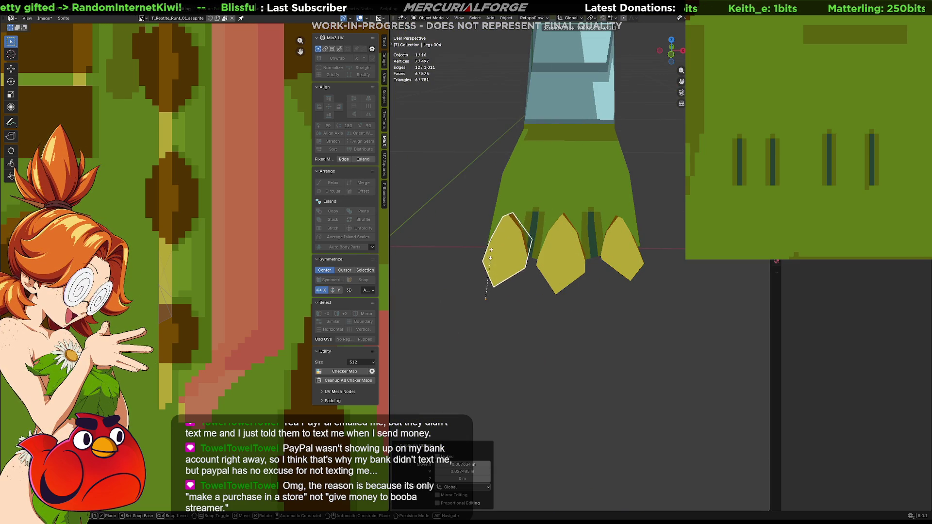
left_click(496, 243)
mouse_move(495, 243)
middle_mouse_down()
mouse_move(566, 245)
mouse_move(570, 235)
middle_mouse_up()
key("g")
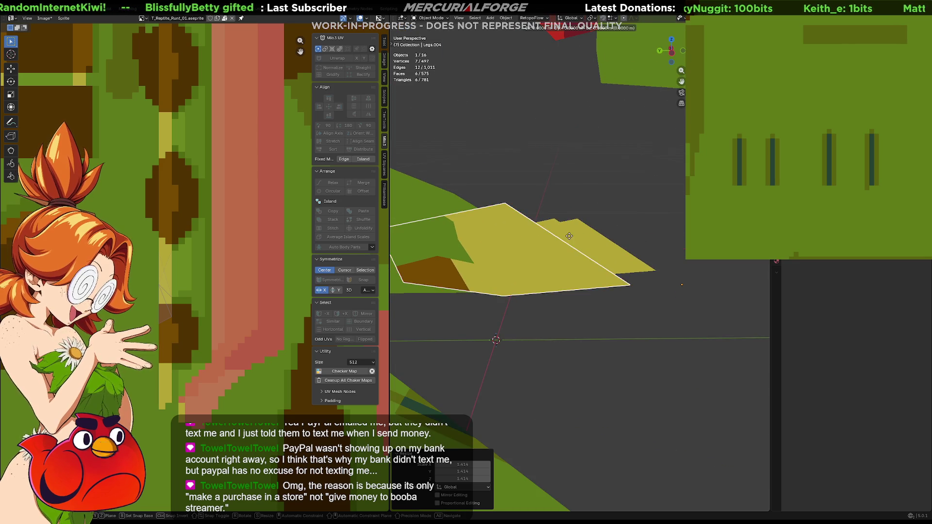
key("shift+z")
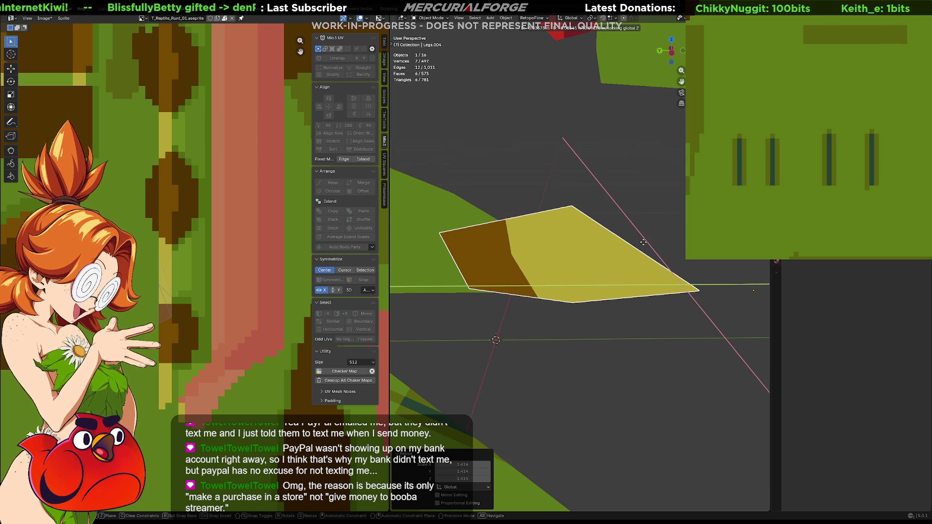
left_click(624, 231)
- Narrow the new claw to 0.744 along X and shift it back into place
mouse_move(623, 231)
middle_mouse_down()
mouse_move(534, 207)
mouse_move(510, 210)
mouse_move(495, 254)
mouse_move(585, 268)
middle_mouse_up()
key("s")
key("x")
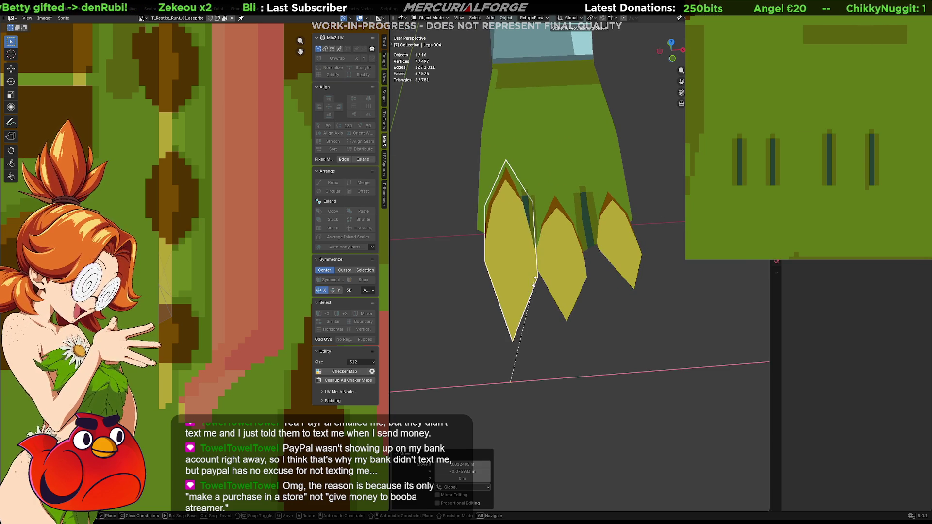
left_click(533, 282)
key("g")
key("shift+z")
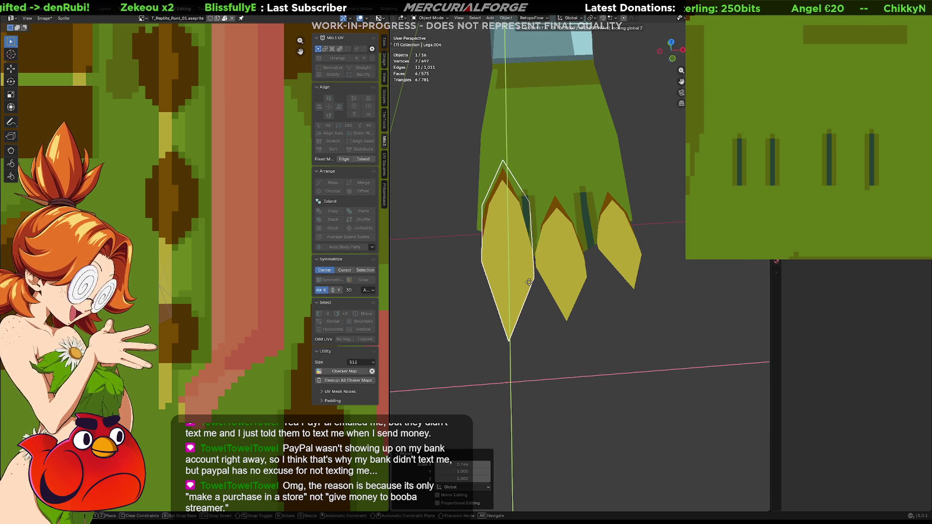
left_click(522, 282)
- Rotate the new claw around Z so it angles outward, then reposition it
key("r")
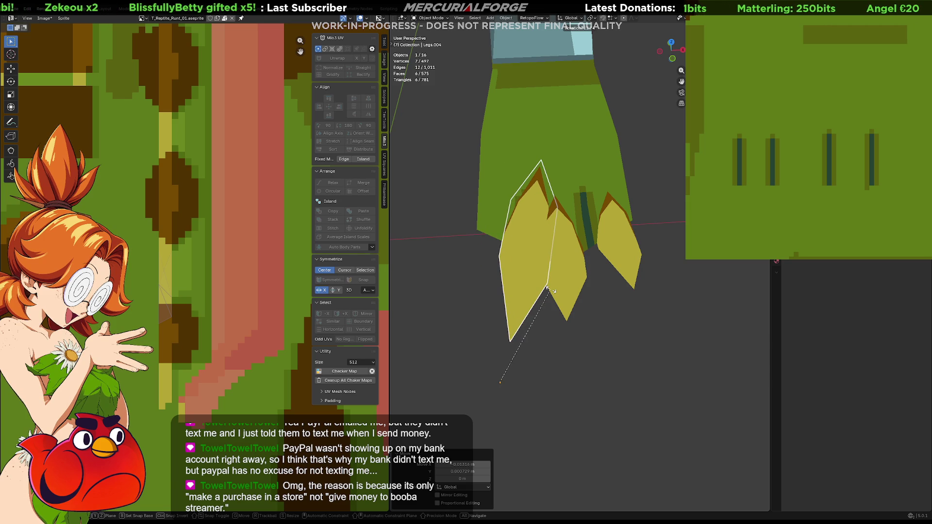
key("z")
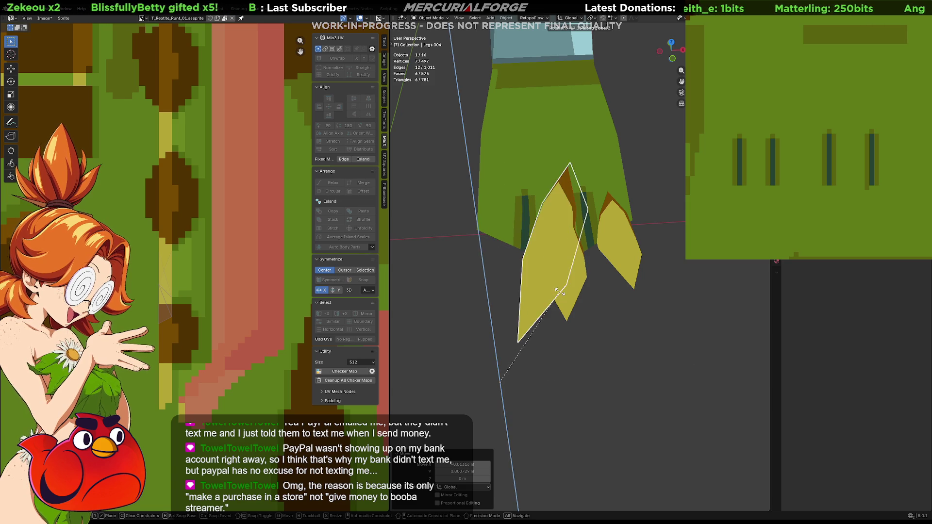
left_click(533, 290)
key("g")
key("shift+z")
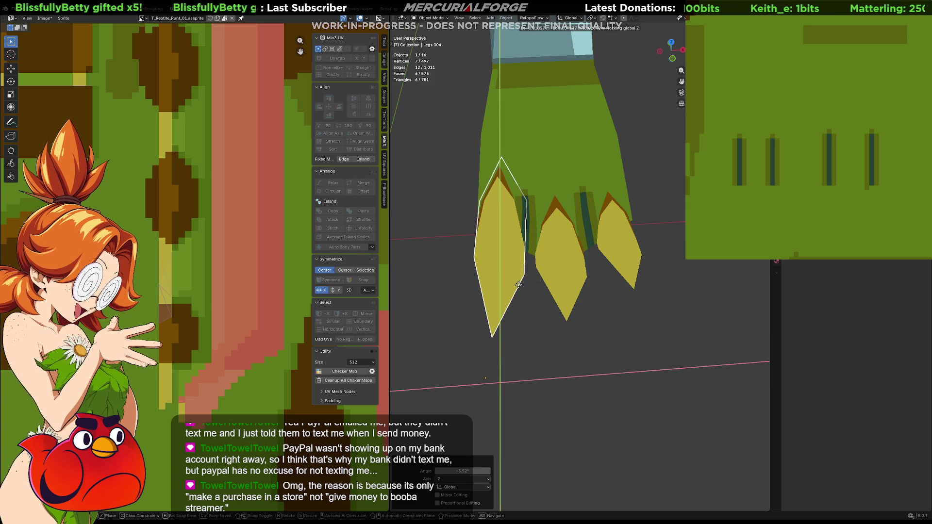
left_click(522, 291)
key("alt+a")
mouse_move(631, 199)
middle_mouse_down()
mouse_move(575, 280)
mouse_move(630, 249)
mouse_move(627, 242)
mouse_move(491, 255)
mouse_move(631, 279)
mouse_move(558, 267)
middle_mouse_up()
- In the Legs.001 claw mesh, move the selected vertex along the Y axis
scroll(574, 273, "up", 5)
left_click(558, 269)
key("Tab")
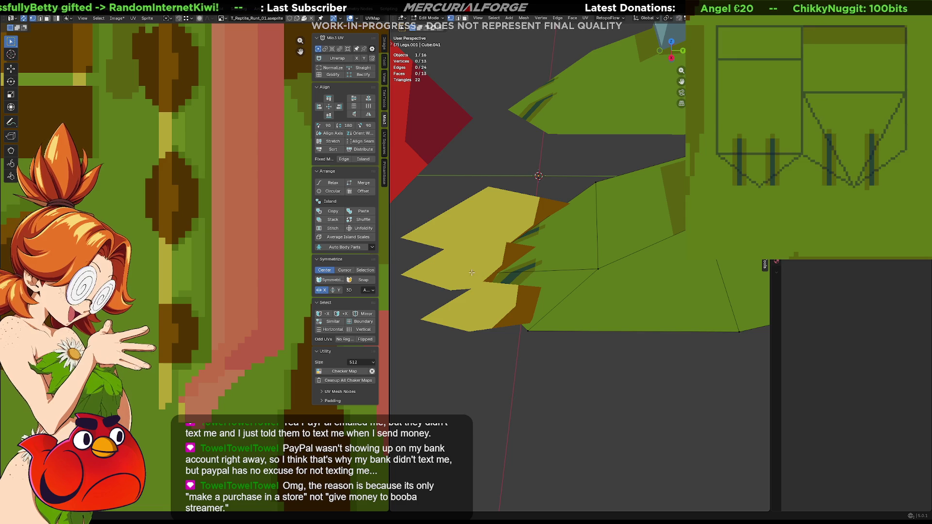
key("g")
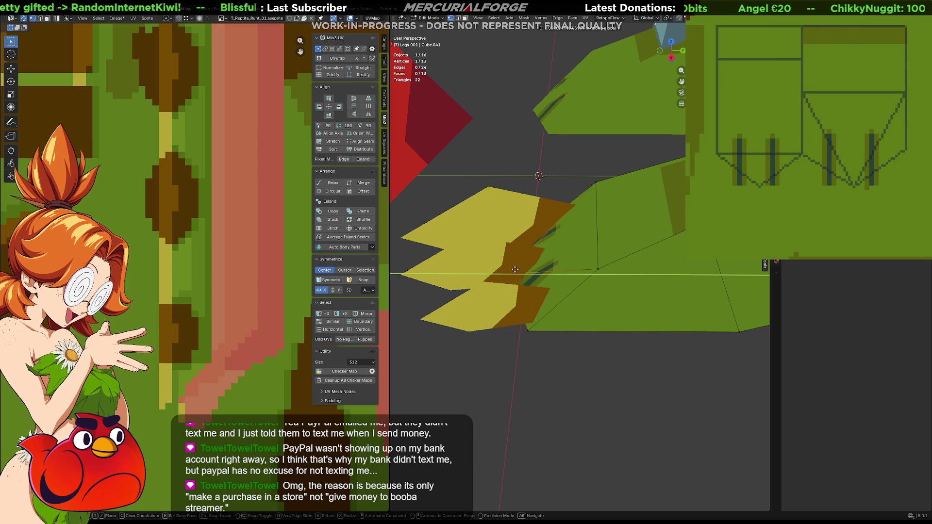
key("y")
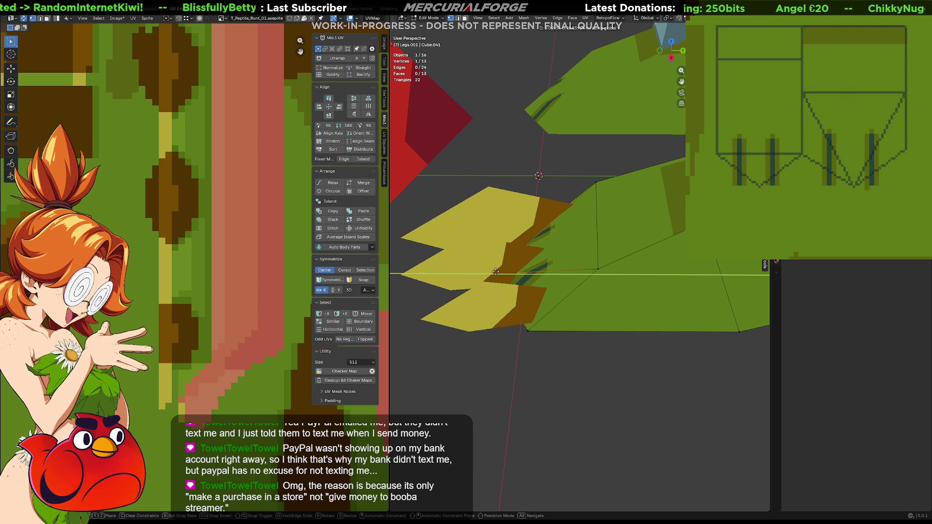
left_click(496, 271)
mouse_move(496, 272)
middle_mouse_down()
mouse_move(614, 253)
mouse_move(529, 261)
middle_mouse_up()
key("Tab")
- Slide the three selected claw plates together along Y so they sit under the toes
left_click(485, 254, "shift")
left_click(494, 275, "shift")
key("h")
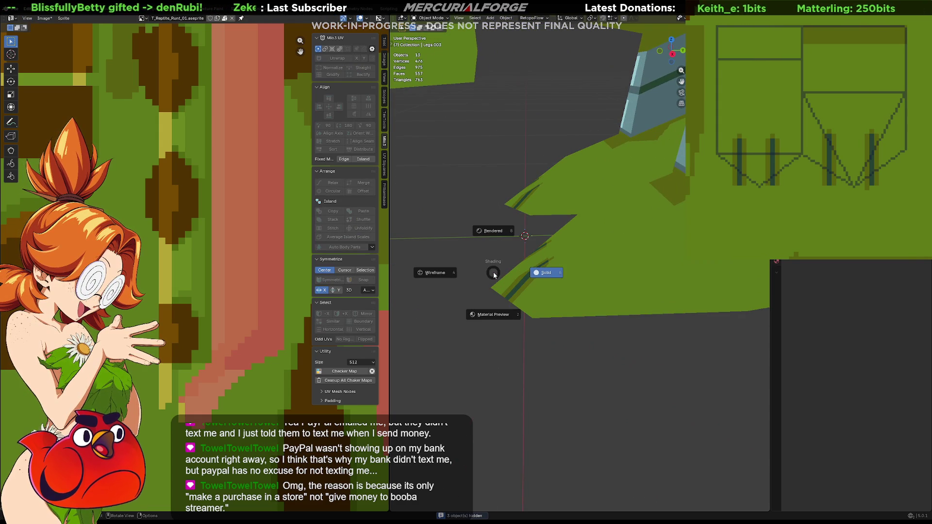
key("ctrl+z")
key("g")
key("x")
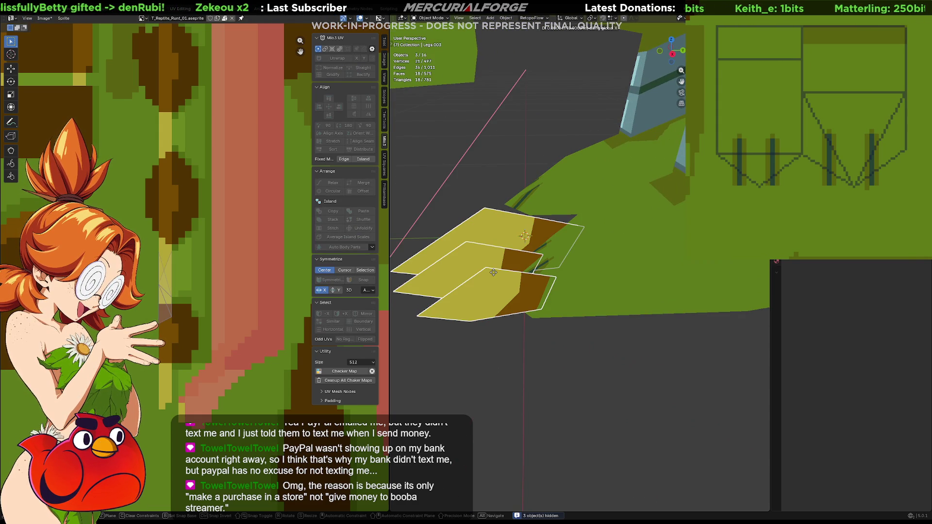
key("y")
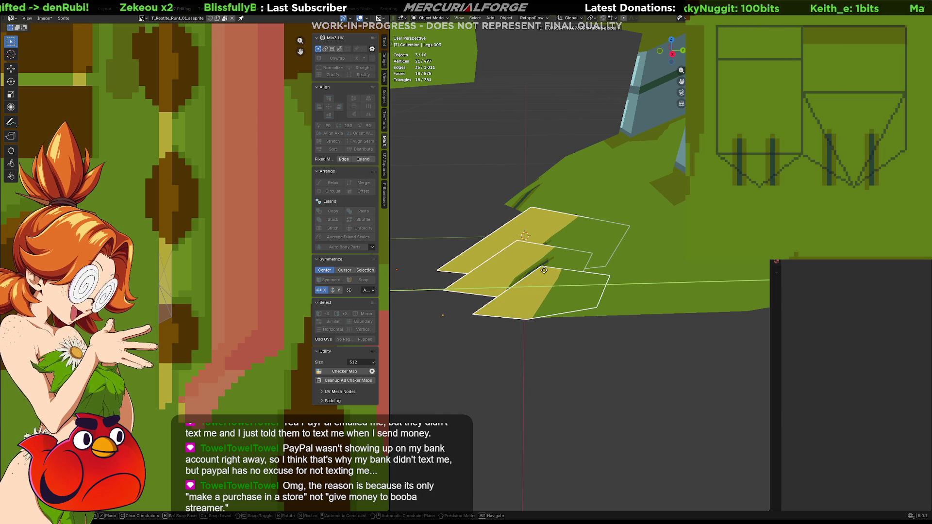
left_click(520, 271)
mouse_move(580, 360)
middle_mouse_down()
mouse_move(509, 338)
mouse_move(552, 304)
mouse_move(618, 289)
mouse_move(695, 294)
mouse_move(568, 293)
mouse_move(541, 304)
mouse_move(552, 278)
mouse_move(654, 292)
mouse_move(601, 295)
middle_mouse_up()
scroll(600, 295, "up", 6)
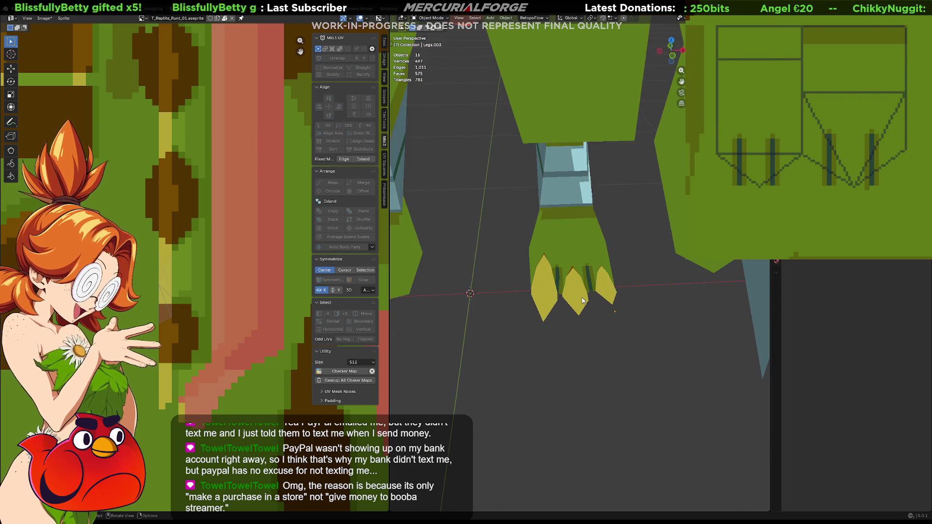
left_click(578, 302)
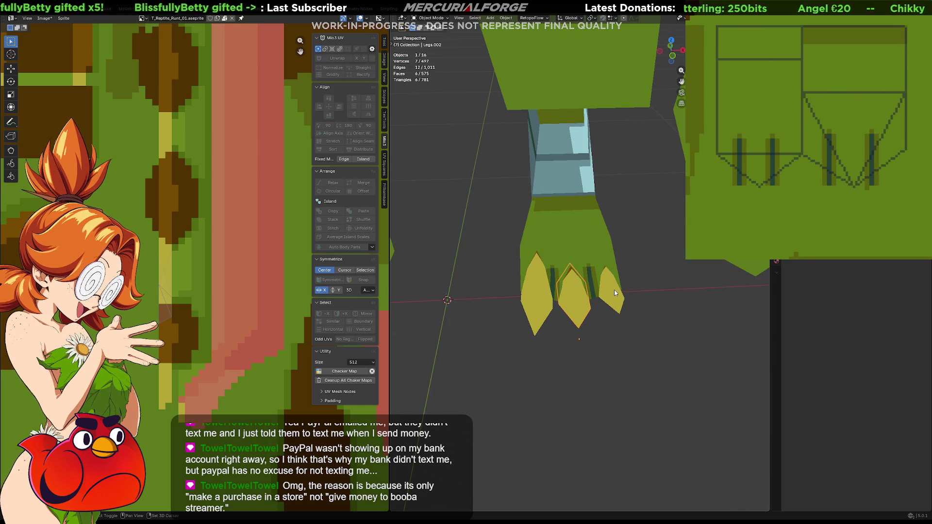
- Enlarge the three front-foot claws to 1.175 around their Individual Origins
key("Tab")
key("s")
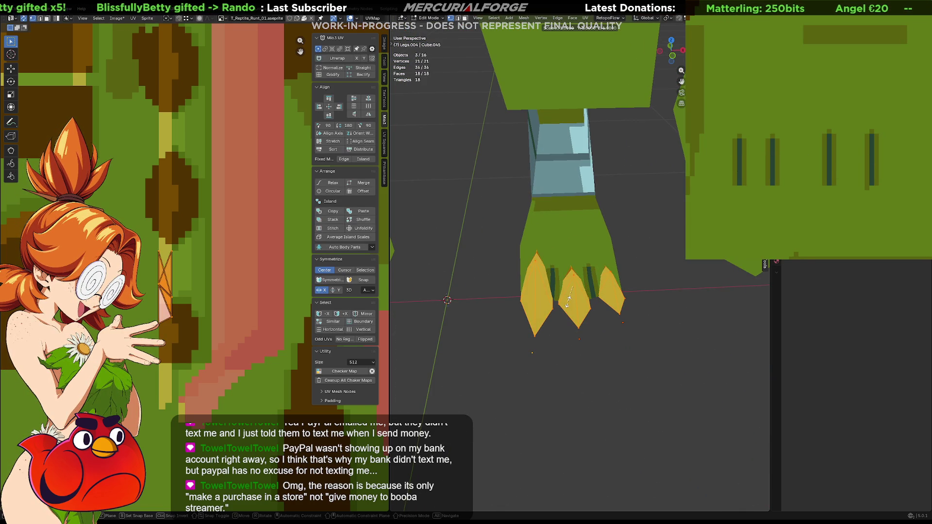
left_click(568, 301)
key("period")
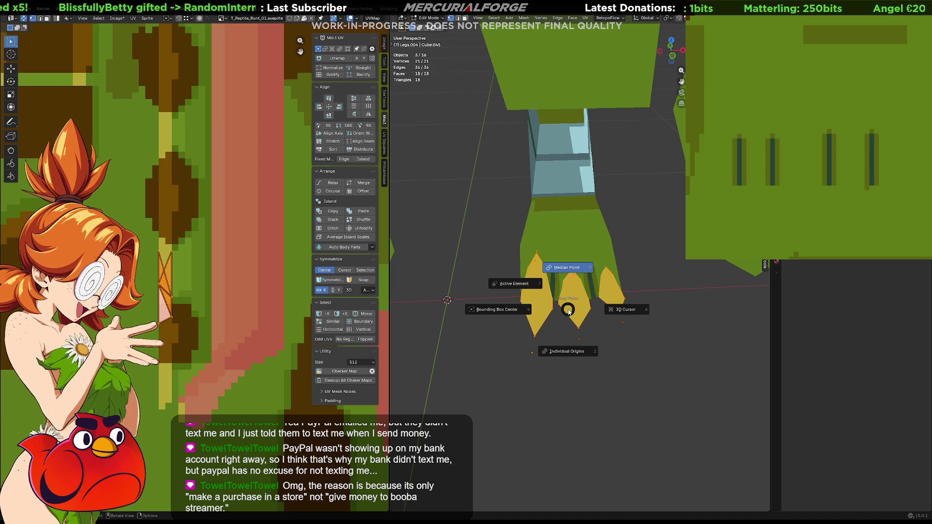
left_click(566, 335)
key("s")
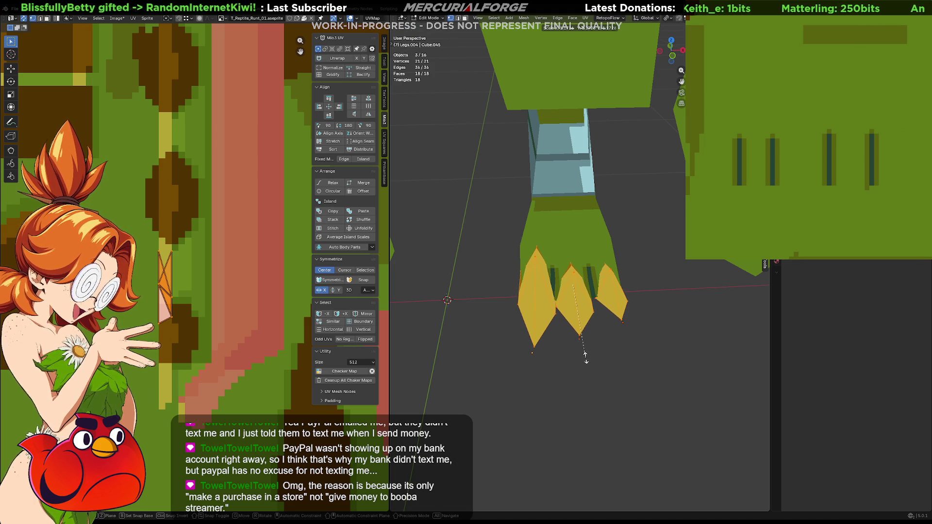
left_click(584, 359)
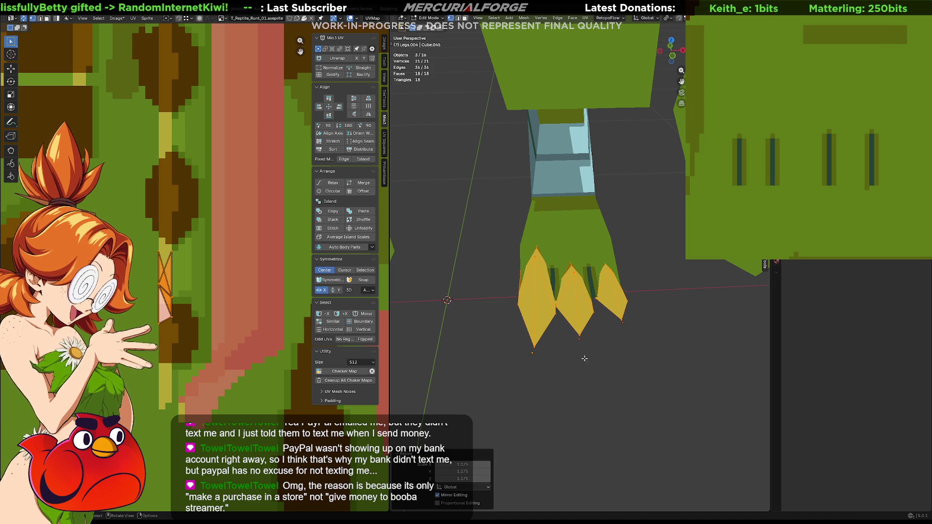
- Shift the middle claw horizontally and narrow it along the X axis
double_click(573, 292)
key("g")
key("shift+z")
left_click(573, 280)
key("s")
key("x")
left_click(578, 282)
left_click(653, 306)
key("Tab")
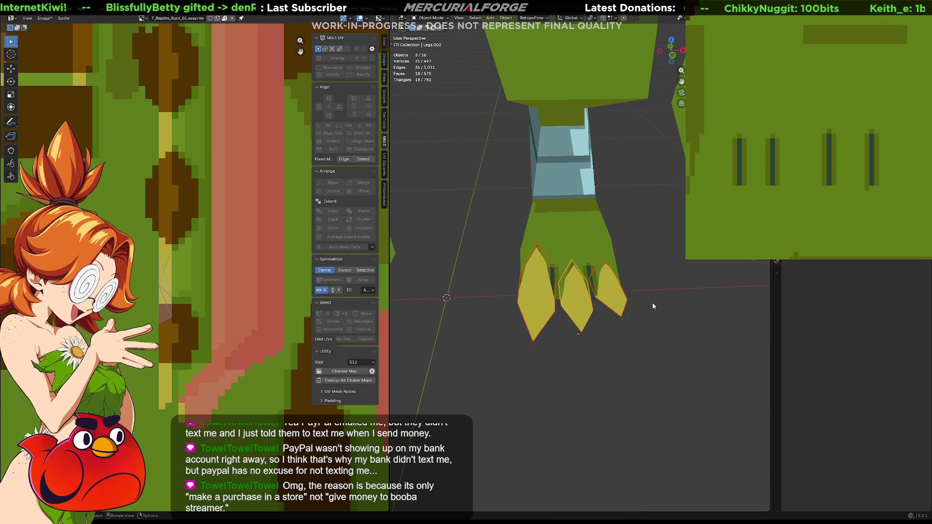
mouse_move(637, 307)
middle_mouse_down()
mouse_move(591, 302)
mouse_move(641, 292)
mouse_move(486, 299)
middle_mouse_up()
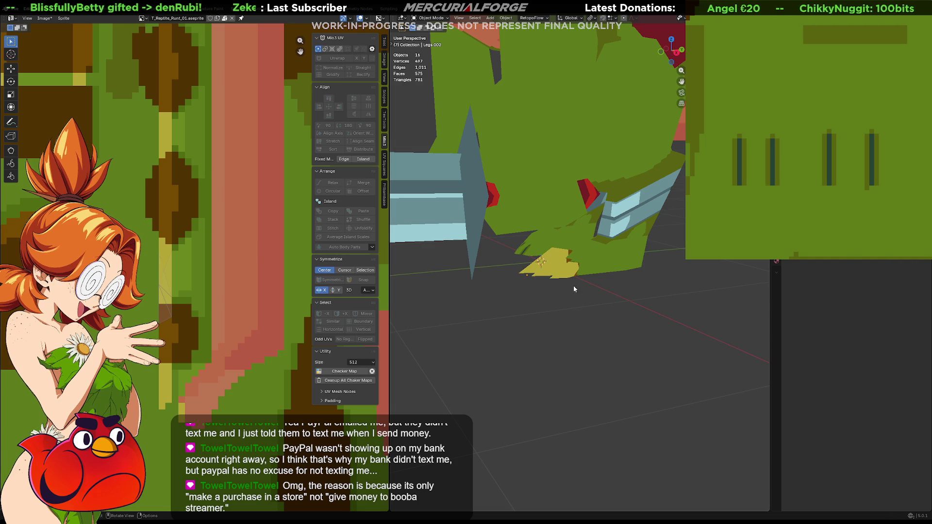
- Box-select part of the back-foot claw's UVs and move them up along Y on the texture
key("Tab")
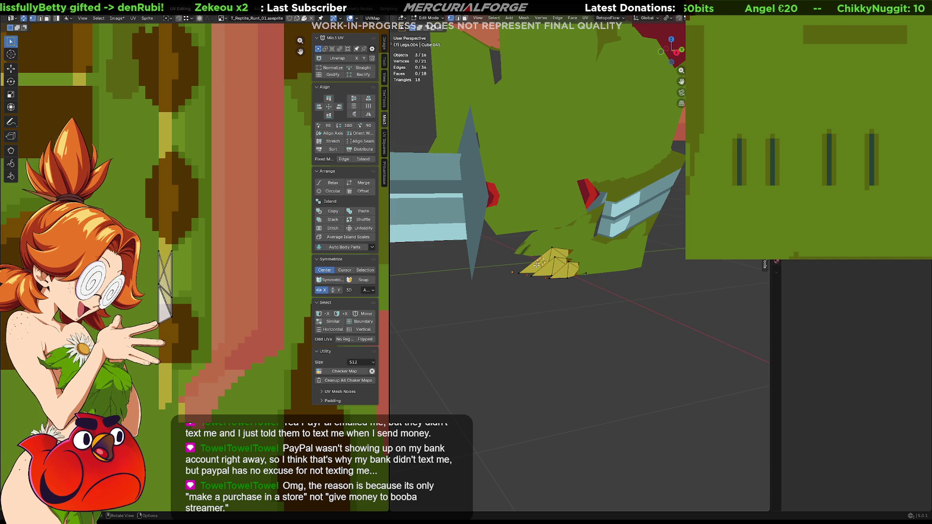
left_click_drag(179, 336, 147, 307)
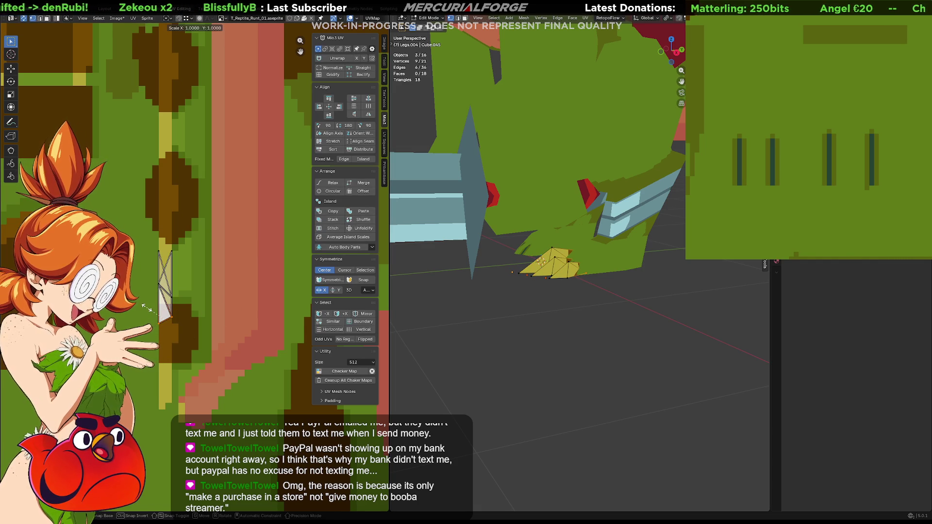
key("g")
key("y")
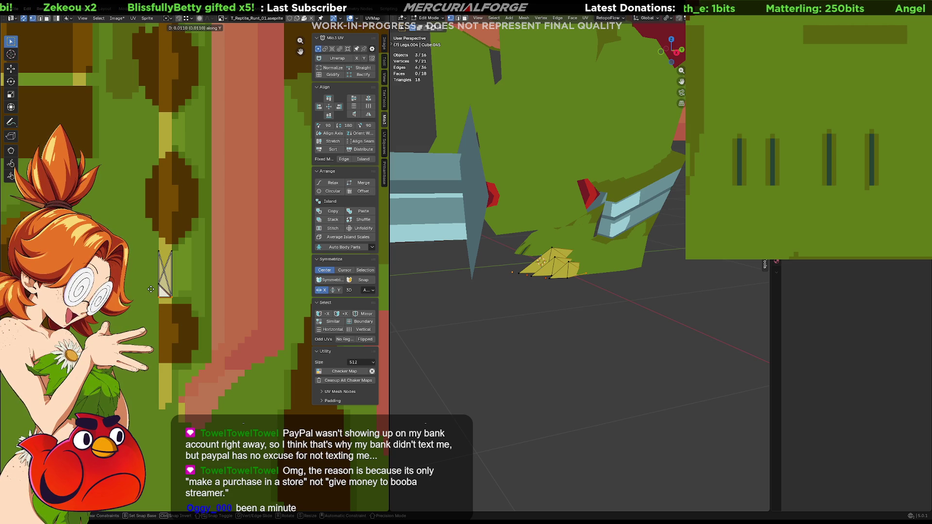
key("Tab")
left_click(663, 355)
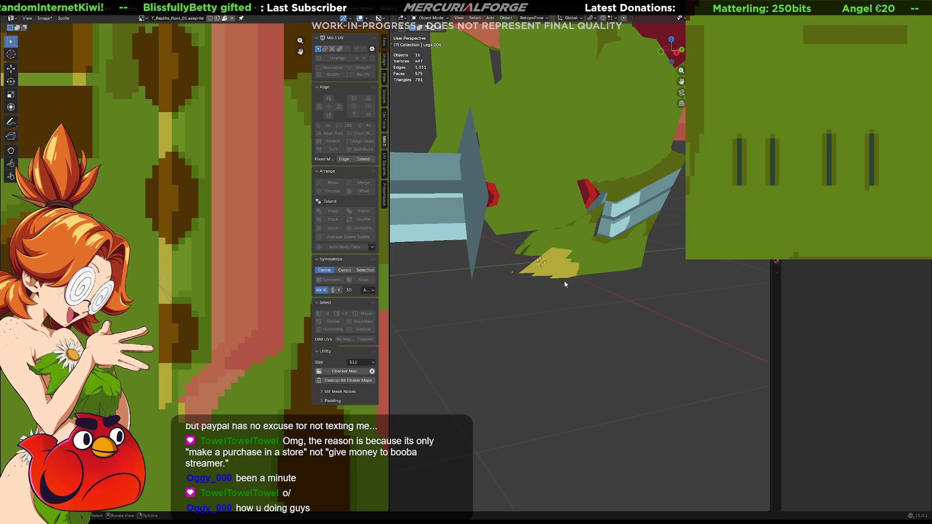
mouse_move(553, 263)
middle_mouse_down()
mouse_move(536, 269)
mouse_move(560, 286)
middle_mouse_up()
- Move the flat yellow claw piece along the Y axis
scroll(561, 286, "up", 3)
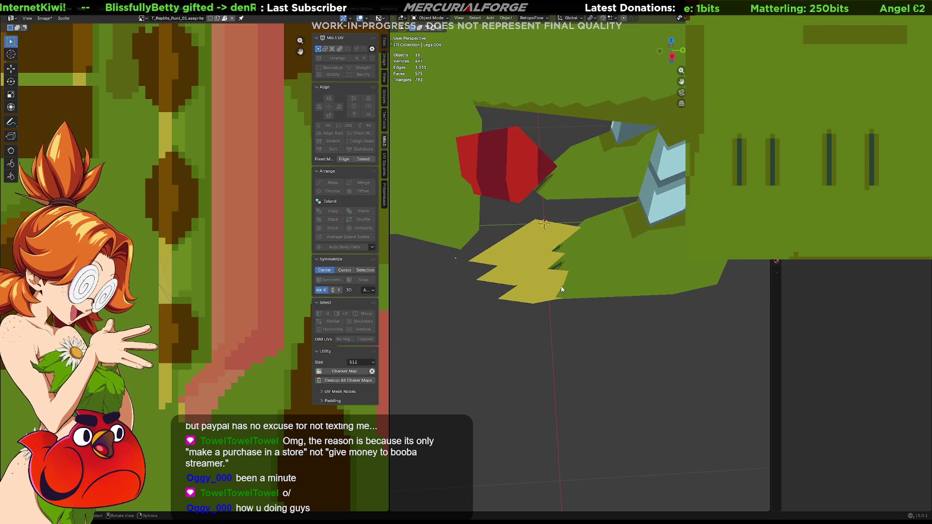
left_click(546, 248)
key("g")
key("x")
key("y")
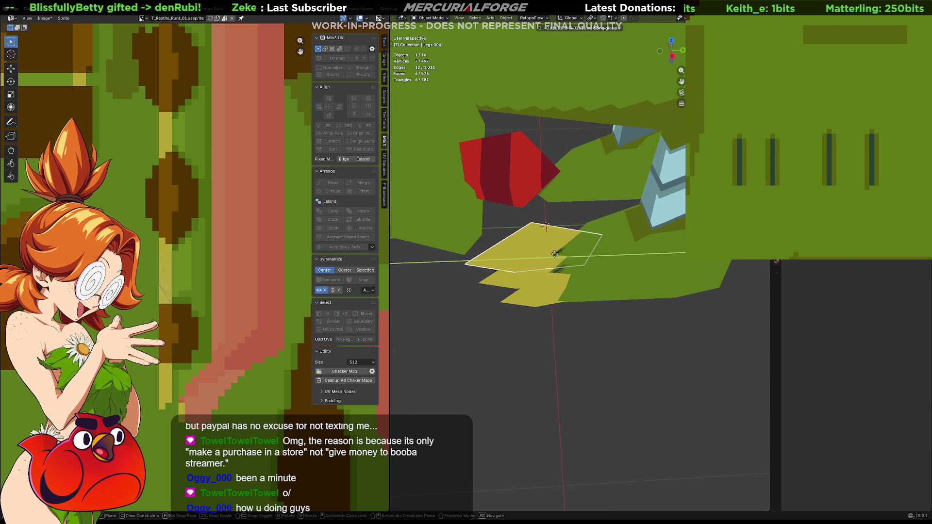
left_click(613, 348)
left_click(615, 348)
mouse_move(516, 335)
middle_mouse_down()
mouse_move(644, 295)
mouse_move(663, 246)
mouse_move(645, 298)
mouse_move(598, 278)
mouse_move(589, 303)
mouse_move(526, 313)
mouse_move(511, 327)
middle_mouse_up()
- Undo that move, redo it along Y by 0.03462 m, then add Legs.002 to the selection
key("ctrl+z")
key("ctrl+z")
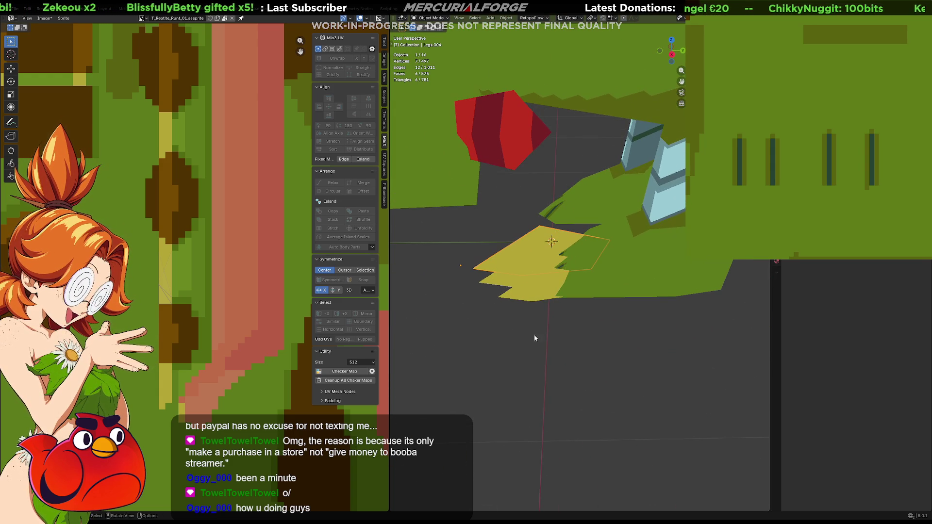
key("g")
key("y")
left_click(550, 286)
left_click(570, 358)
mouse_move(570, 357)
middle_mouse_down()
mouse_move(630, 344)
mouse_move(695, 345)
mouse_move(672, 346)
mouse_move(640, 322)
mouse_move(542, 317)
mouse_move(553, 278)
middle_mouse_up()
scroll(673, 346, "down", 5)
scroll(593, 293, "up", 5)
left_click(546, 270, "shift")
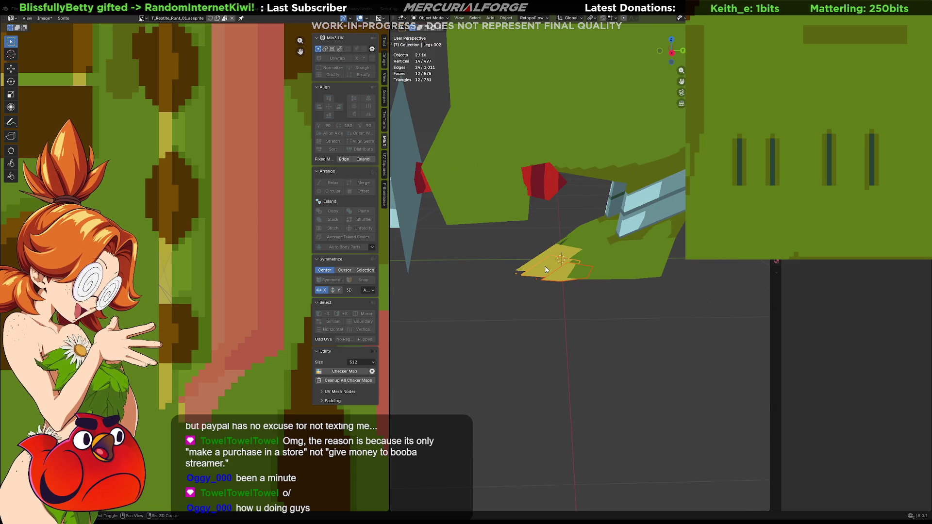
scroll(194, 224, "down", 4)
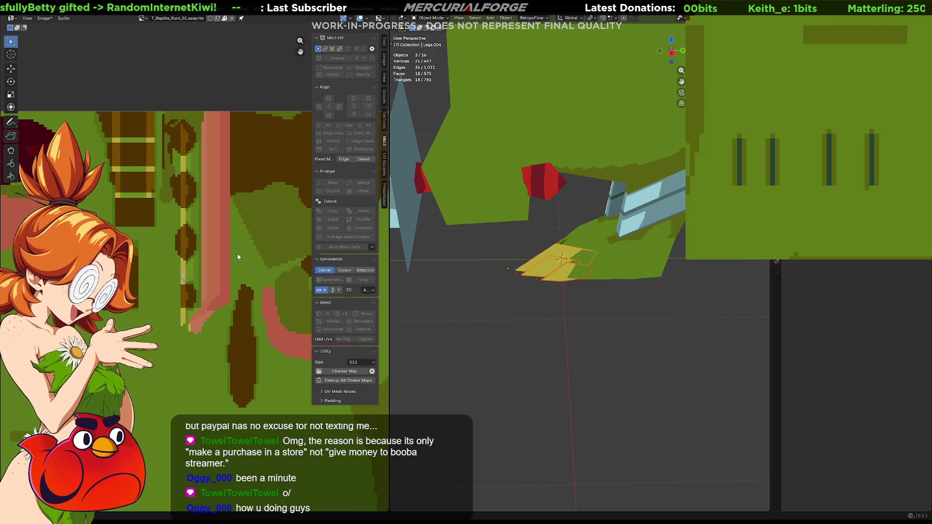
- Select all the claw UVs and move and scale them into place on the pixel texture
key("Tab")
key("a")
key("g")
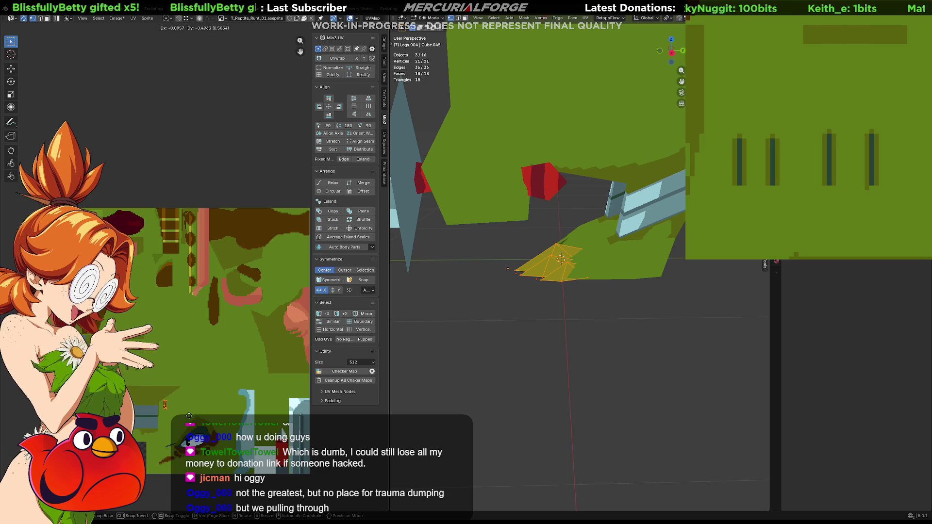
key("s")
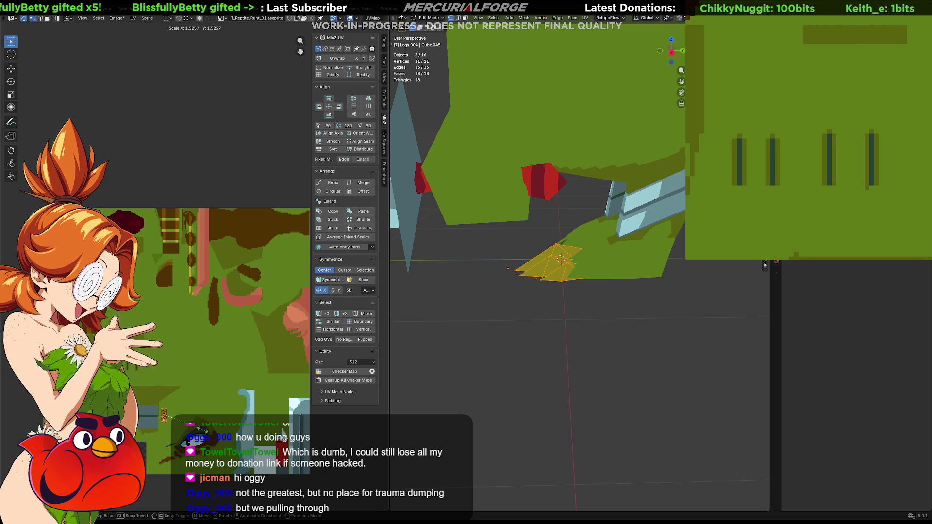
left_click(213, 432)
scroll(176, 427, "up", 5)
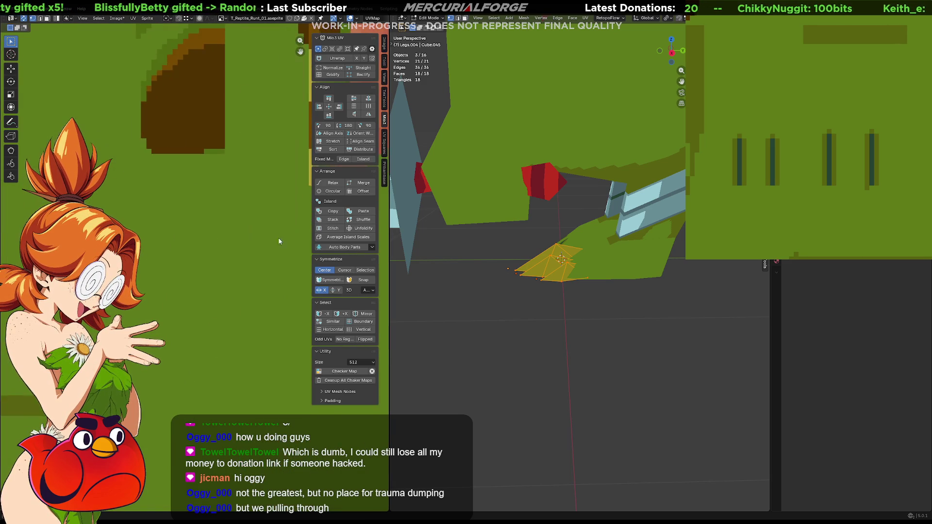
scroll(182, 211, "down", 4)
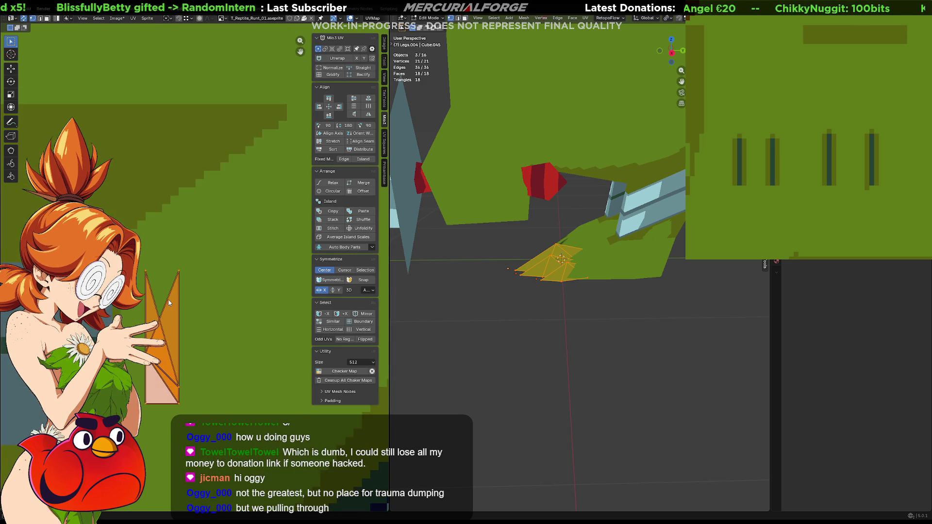
scroll(193, 311, "up", 1)
middle_click_drag(194, 311, 254, 285)
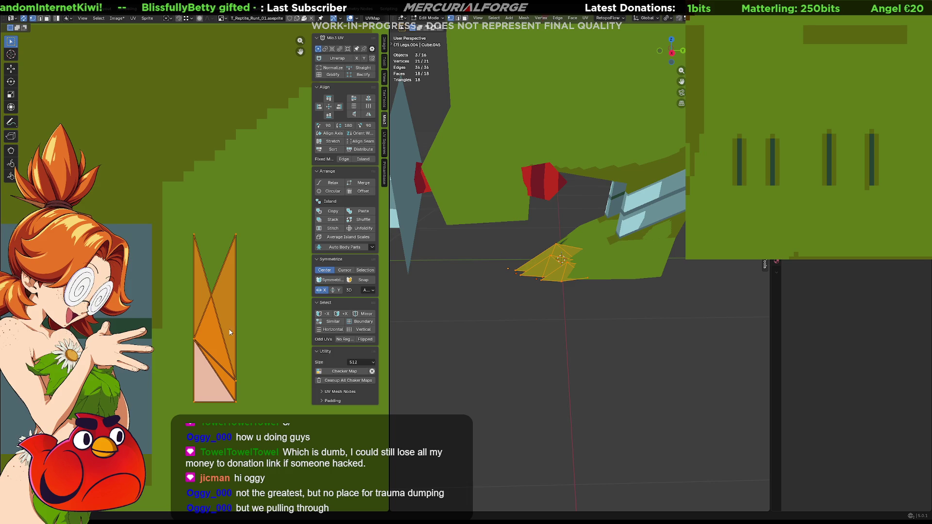
- Raise a corner UV vertex and merge the top vertices into one pointed tip
left_click(236, 380)
key("g")
left_click(240, 335)
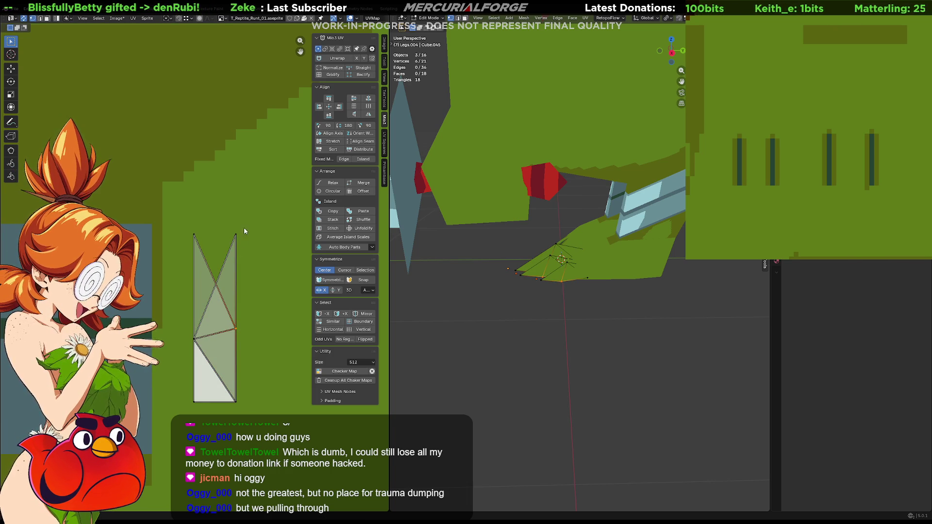
left_click_drag(237, 234, 215, 234)
key("g")
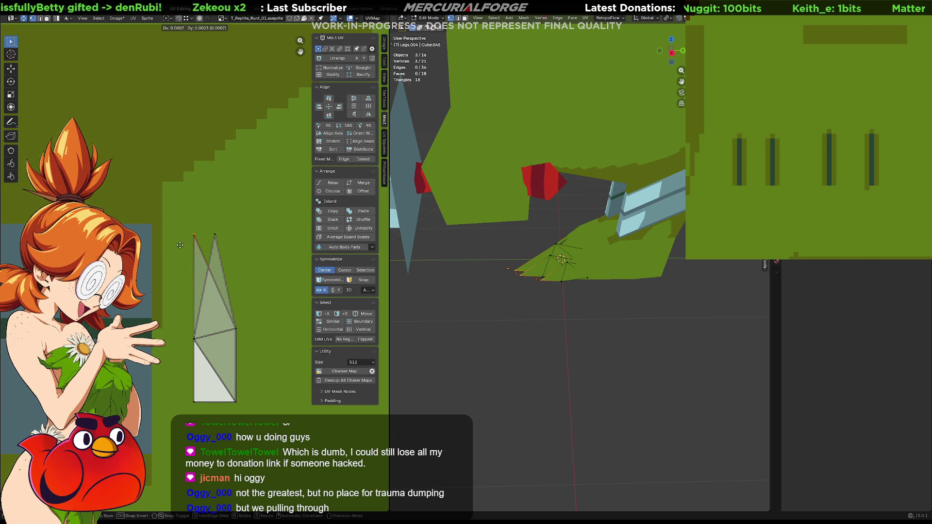
left_click(203, 241)
left_click_drag(212, 238, 200, 241)
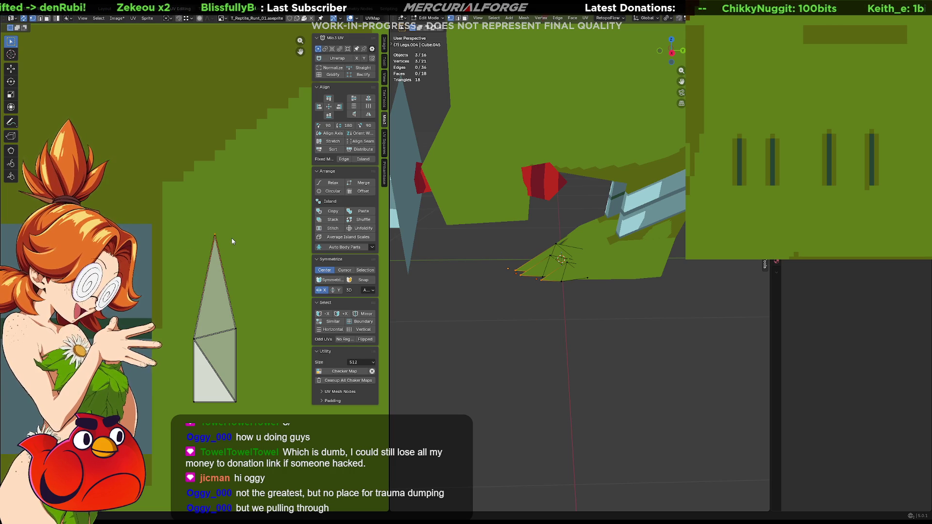
left_click_drag(208, 326, 205, 334)
key("g")
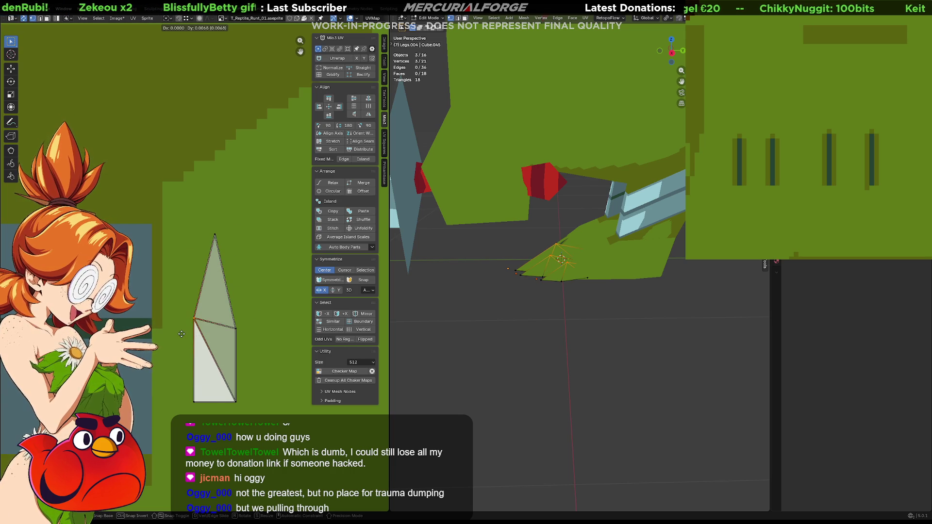